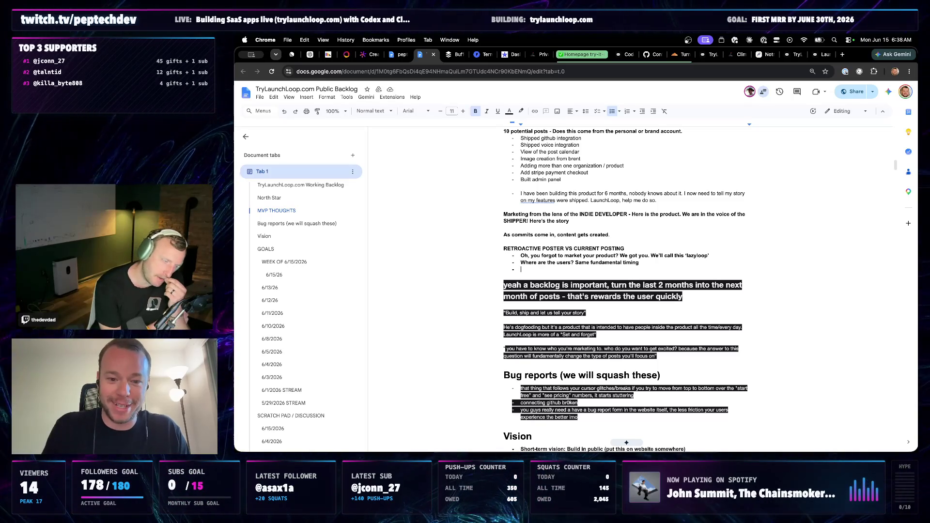
type("YOU FORGOT TO MA")
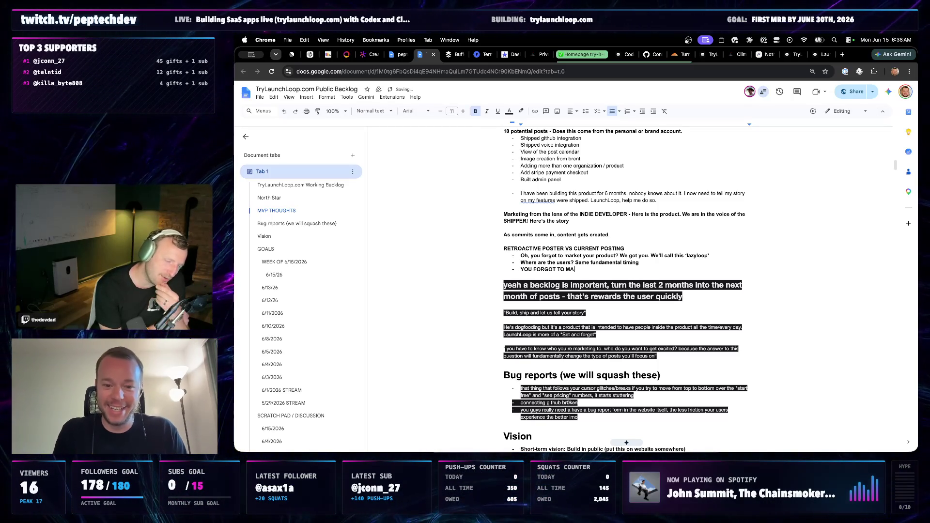
type("KRET!")
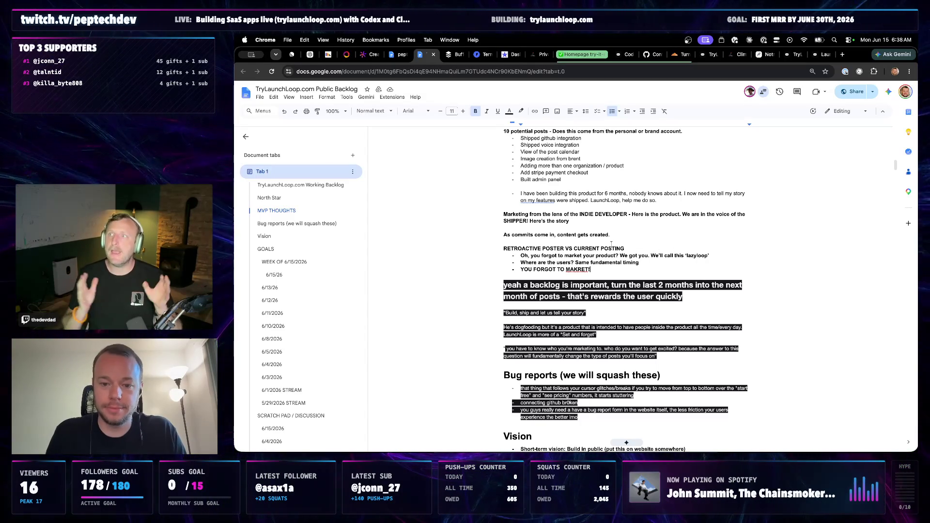
- Retype the heading words to RETROACTIVE MARKETING VS LIVE MARKETING and start a bullet below YOU FORGOT TO MAKRET!
double_click(590, 249)
type("LIVE")
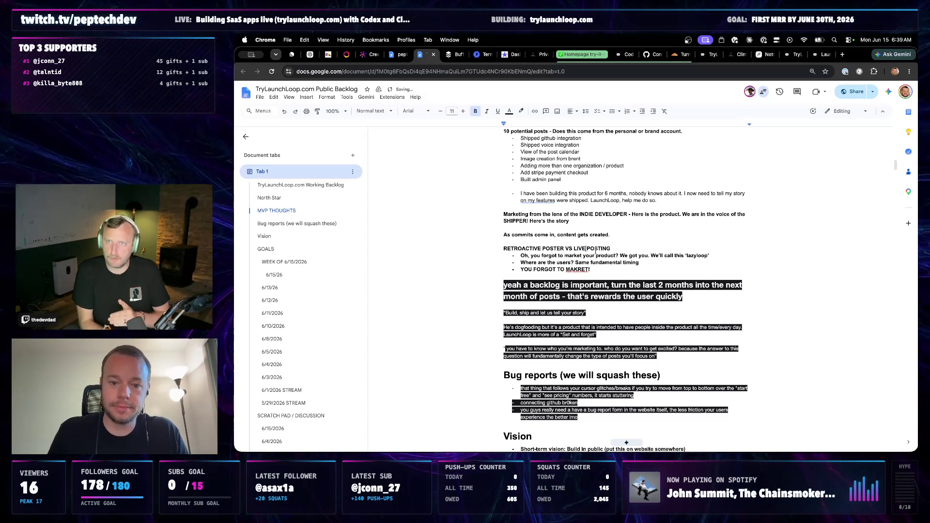
double_click(599, 249)
type("MARKE")
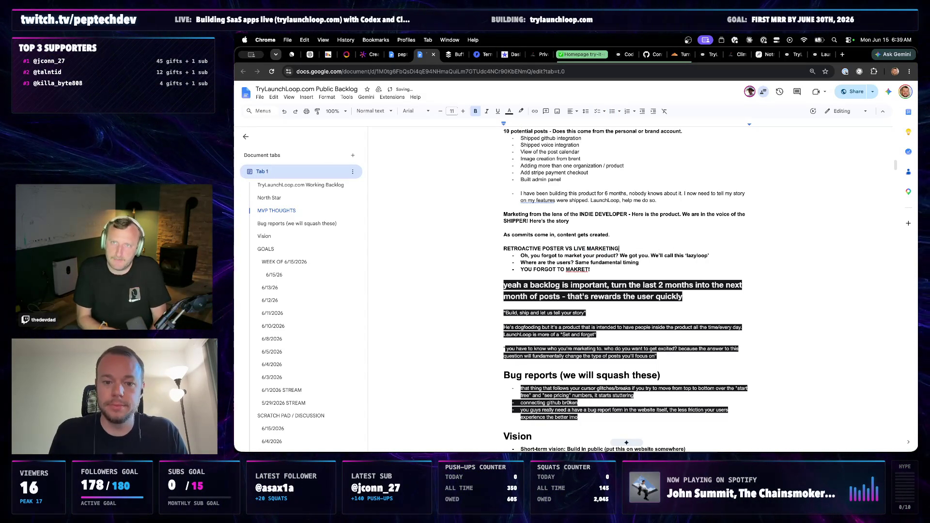
double_click(553, 249)
type("MARKETIN")
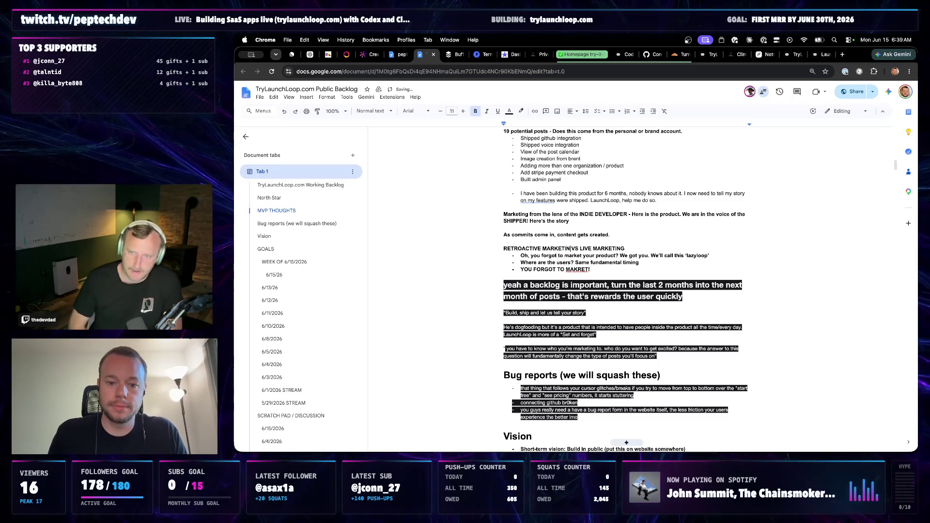
type("G")
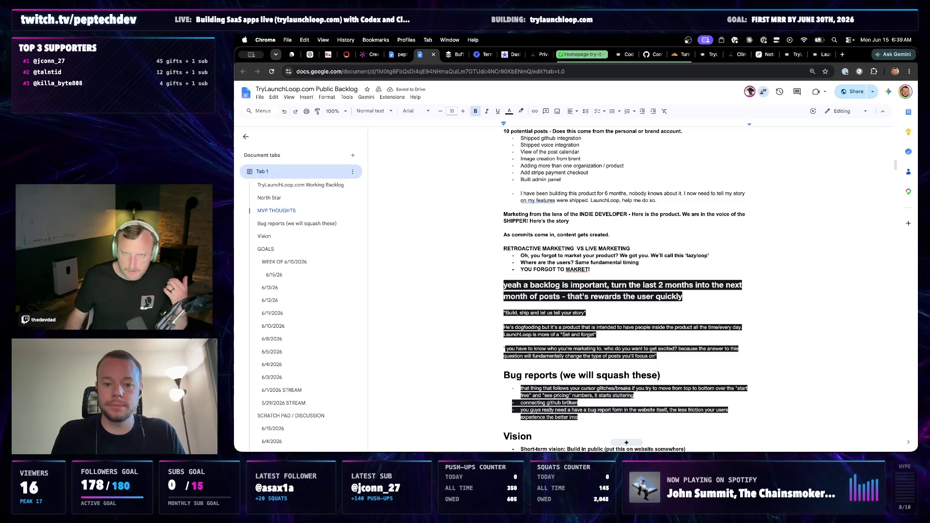
key("BackSpace")
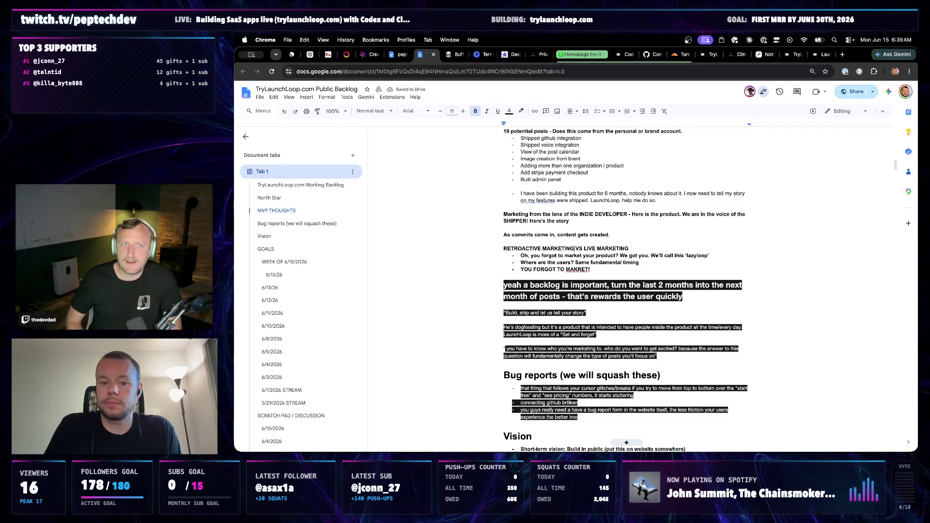
key("Return")
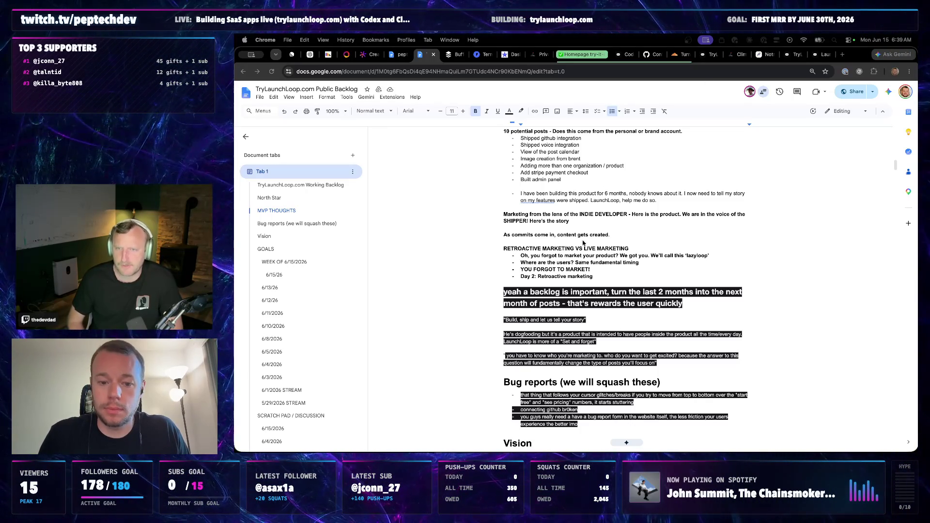
scroll(582, 243, "down", 1)
scroll(592, 291, "down", 1)
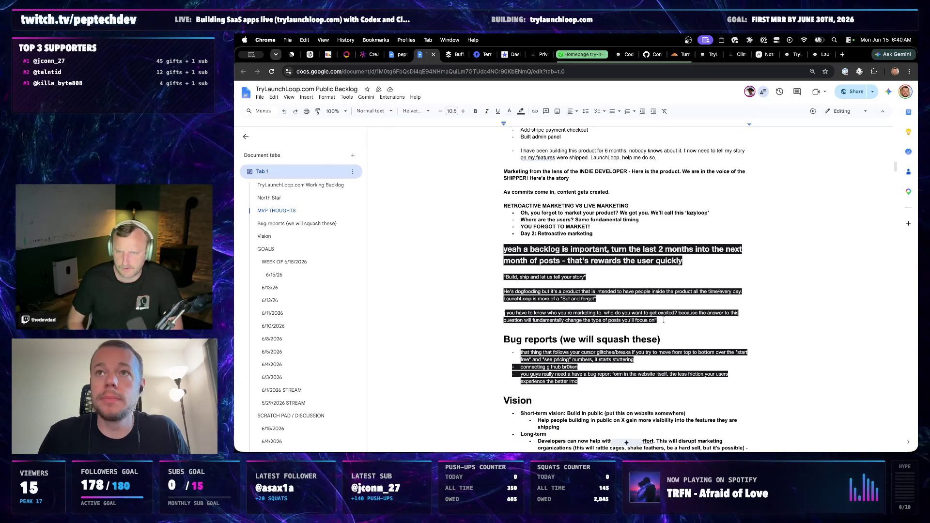
- Paste the weekend reels paragraph after the focus-on paragraph, then select 'yeah a backlog' through 'your features etc.'
key("Return")
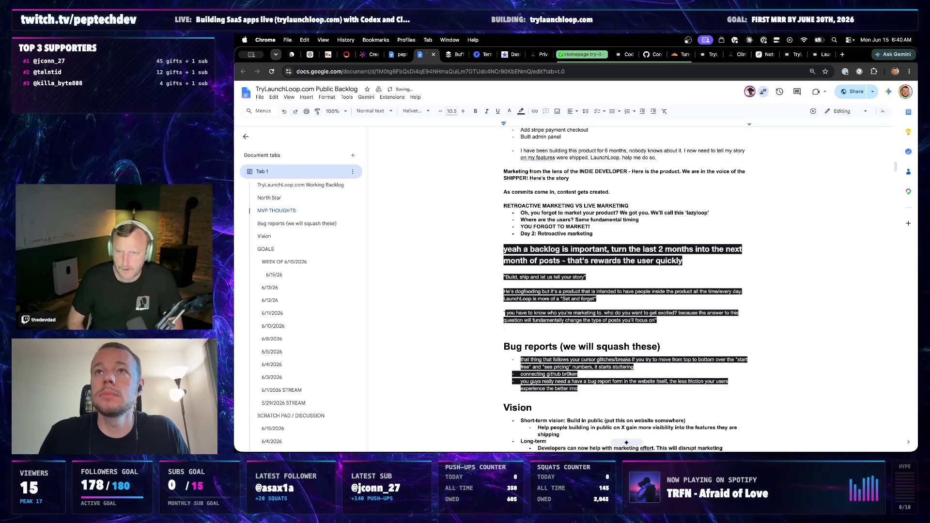
key("Return")
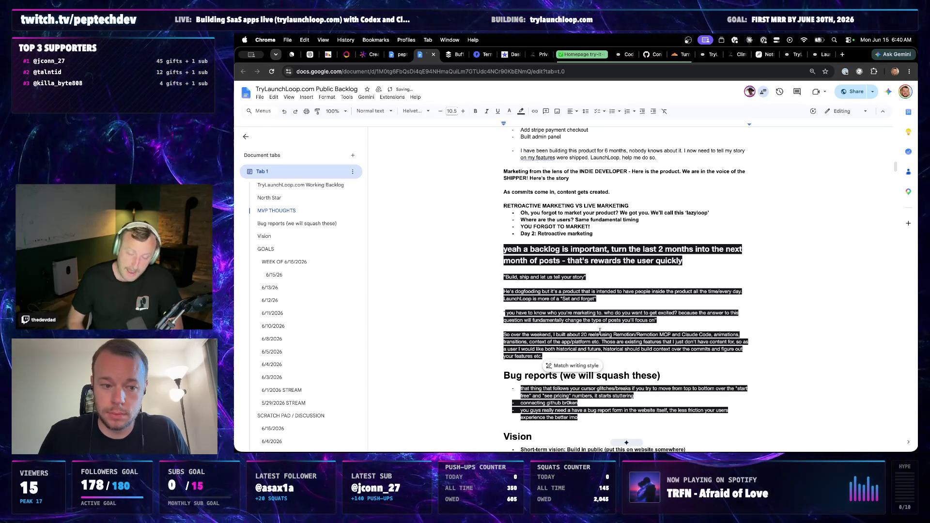
key("ctrl+v")
scroll(559, 289, "down", 2)
scroll(560, 288, "down", 3)
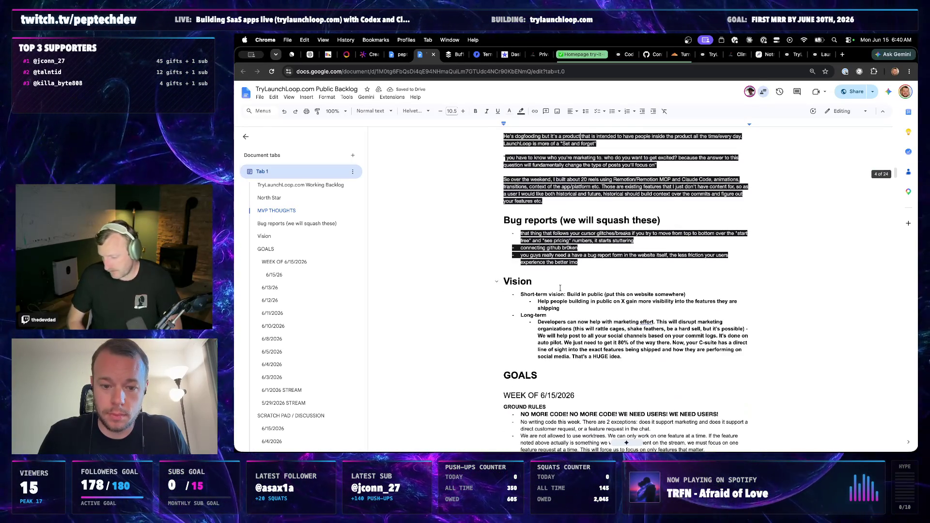
scroll(574, 327, "up", 5)
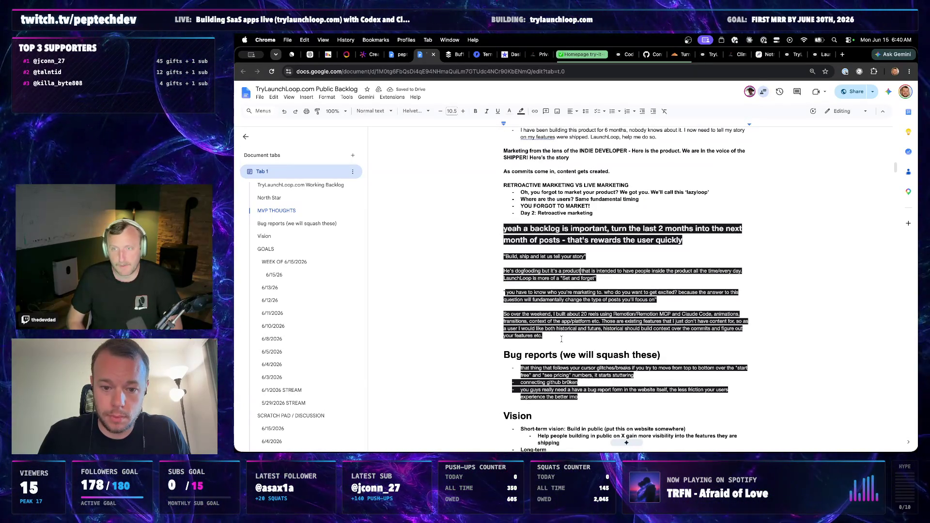
left_click_drag(543, 335, 501, 229)
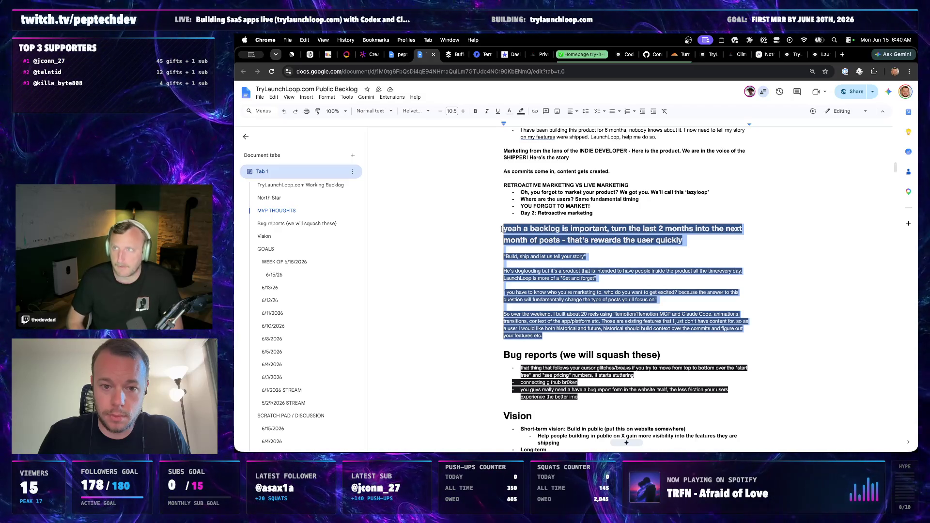
scroll(569, 243, "down", 1)
scroll(568, 242, "down", 5)
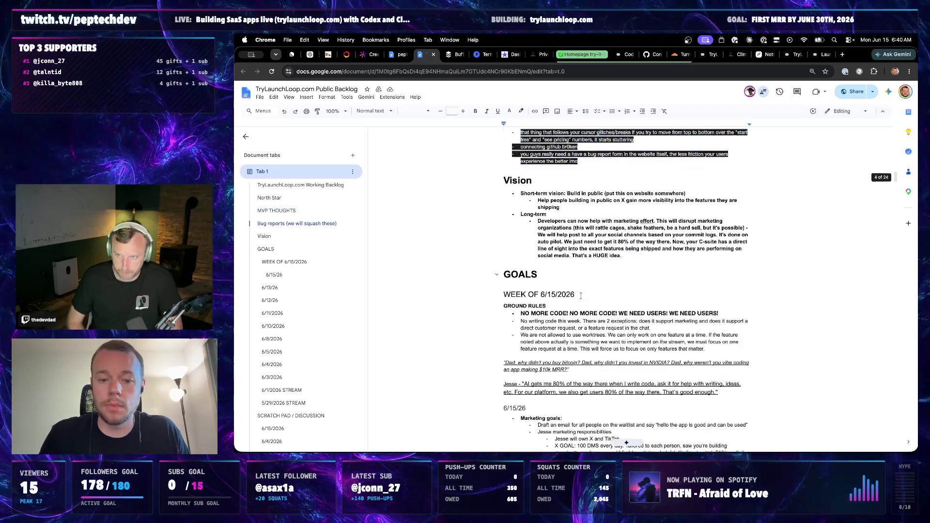
scroll(570, 255, "down", 5)
scroll(575, 276, "down", 5)
scroll(580, 295, "down", 3)
scroll(580, 296, "up", 5)
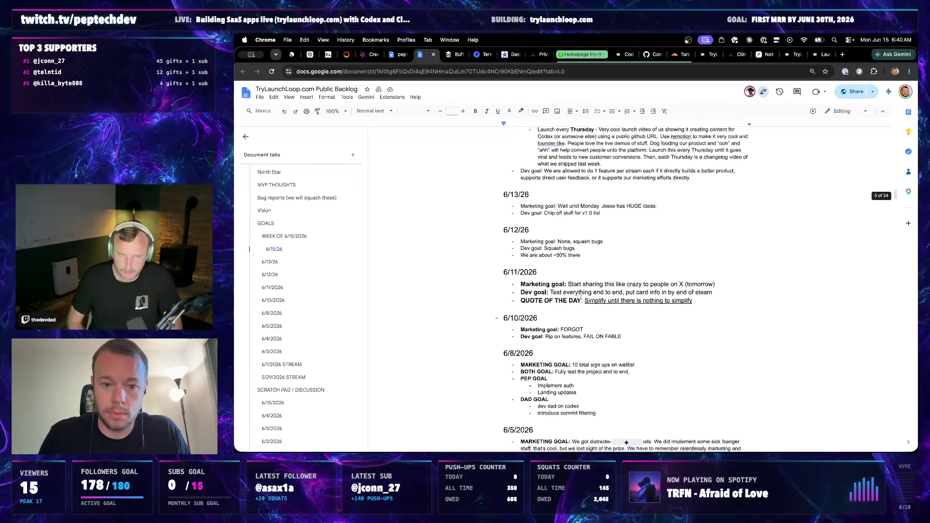
scroll(581, 296, "up", 5)
scroll(581, 296, "up", 5)
scroll(581, 294, "up", 3)
scroll(581, 296, "up", 5)
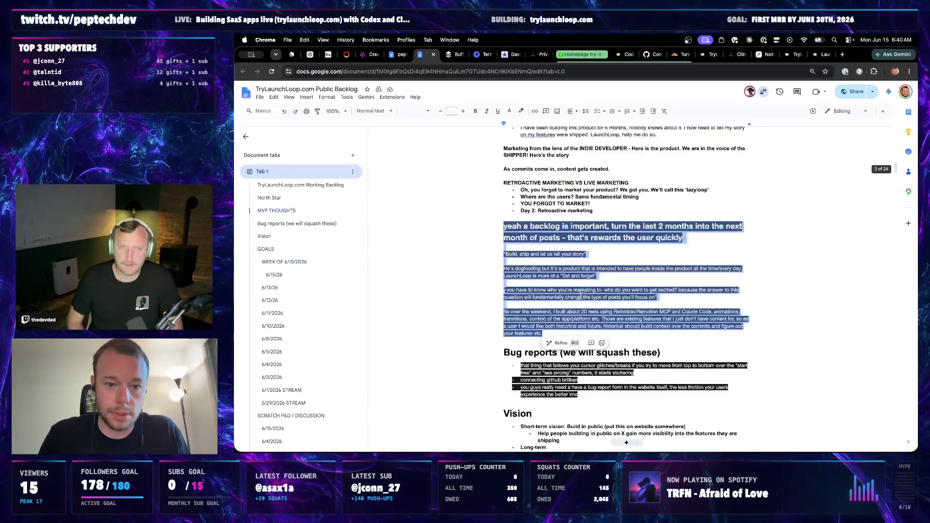
scroll(581, 296, "up", 5)
scroll(581, 296, "up", 5)
scroll(580, 296, "up", 5)
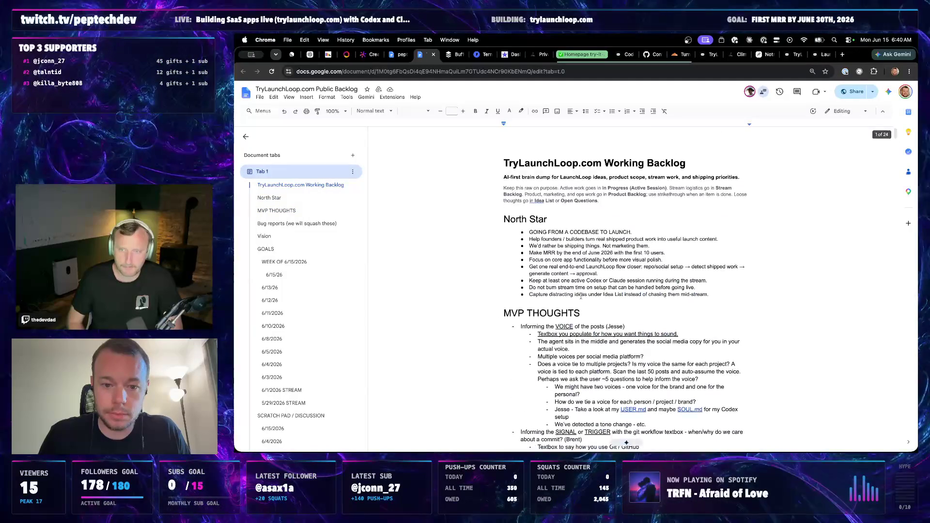
scroll(581, 294, "down", 10)
scroll(580, 295, "down", 10)
scroll(580, 296, "down", 2)
scroll(581, 296, "down", 5)
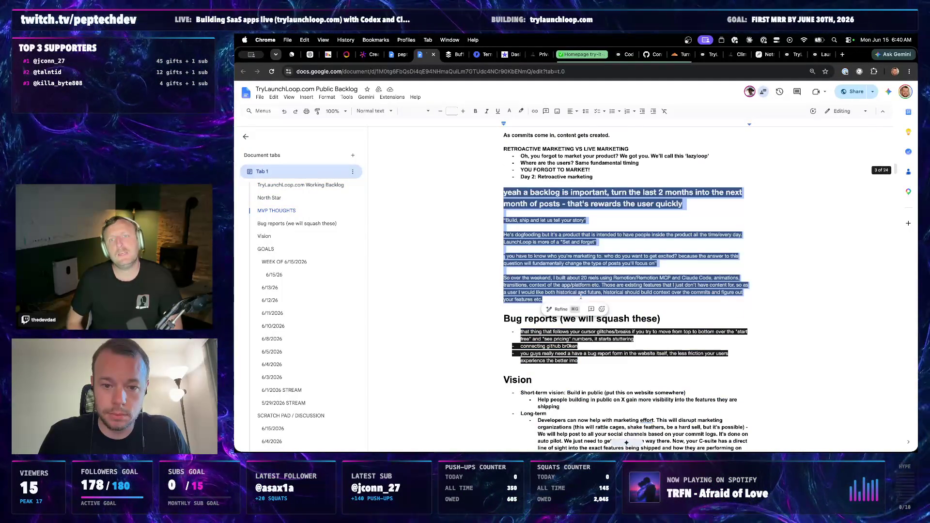
scroll(581, 296, "down", 5)
scroll(580, 296, "down", 5)
scroll(580, 296, "down", 1)
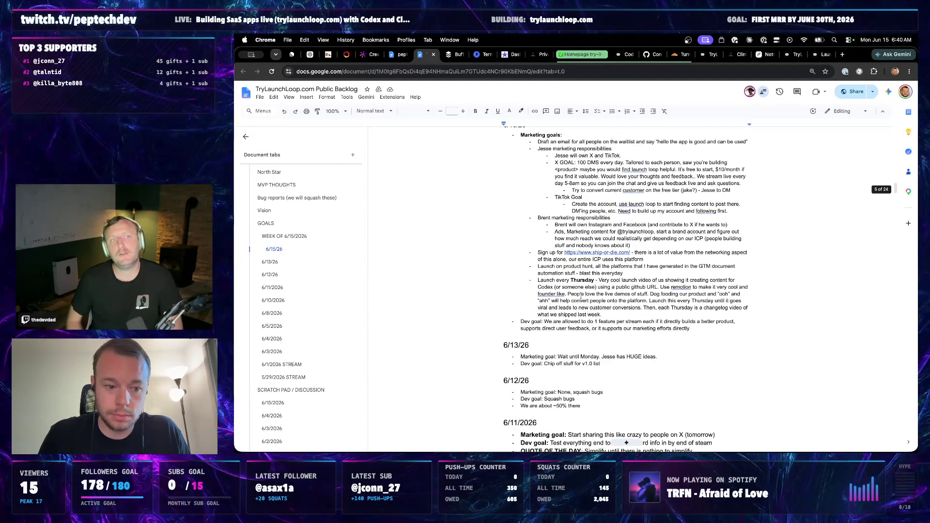
scroll(581, 296, "down", 10)
scroll(582, 296, "up", 10)
scroll(580, 296, "up", 10)
scroll(581, 296, "up", 5)
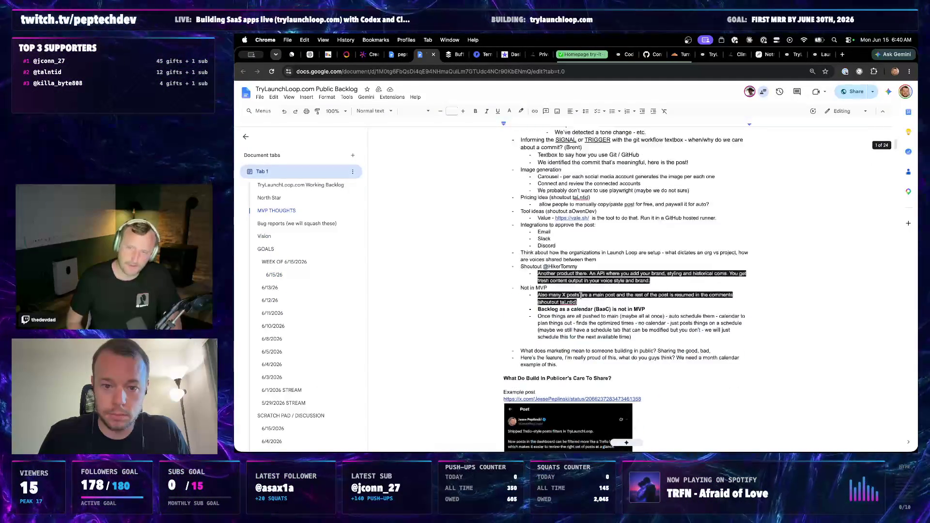
scroll(581, 295, "up", 5)
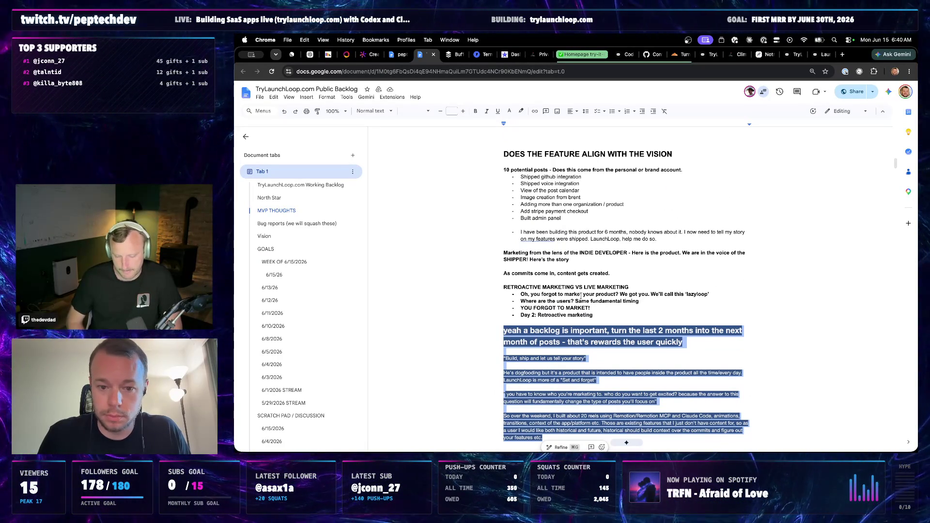
scroll(580, 295, "down", 2)
scroll(598, 268, "up", 1)
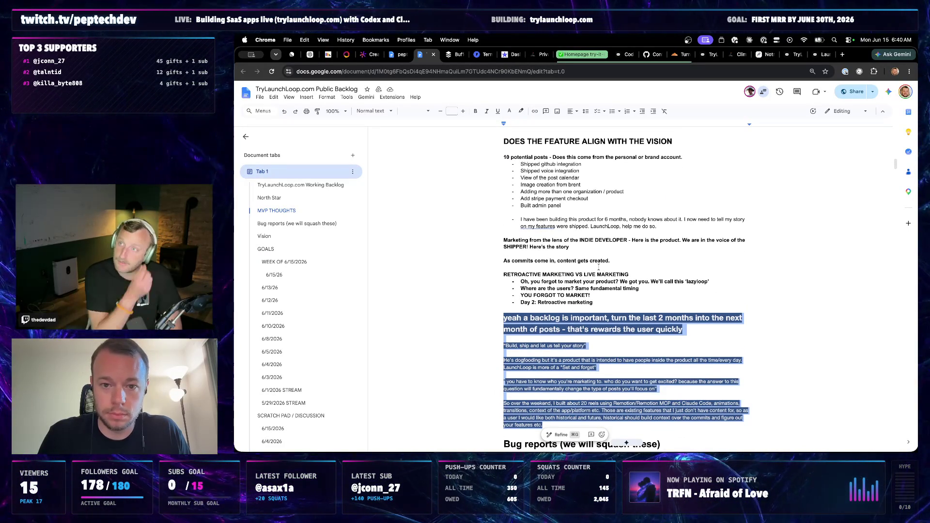
scroll(598, 269, "down", 3)
left_click(584, 317, "shift")
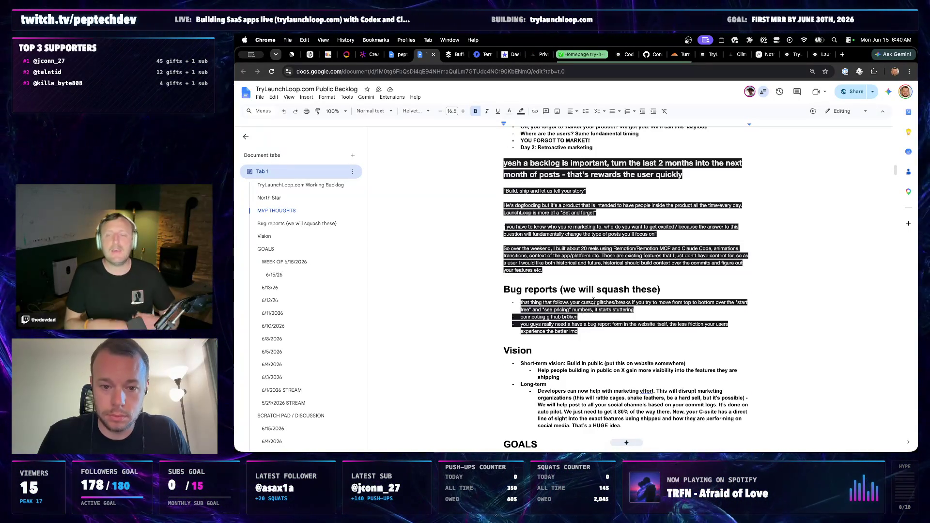
scroll(656, 253, "up", 2)
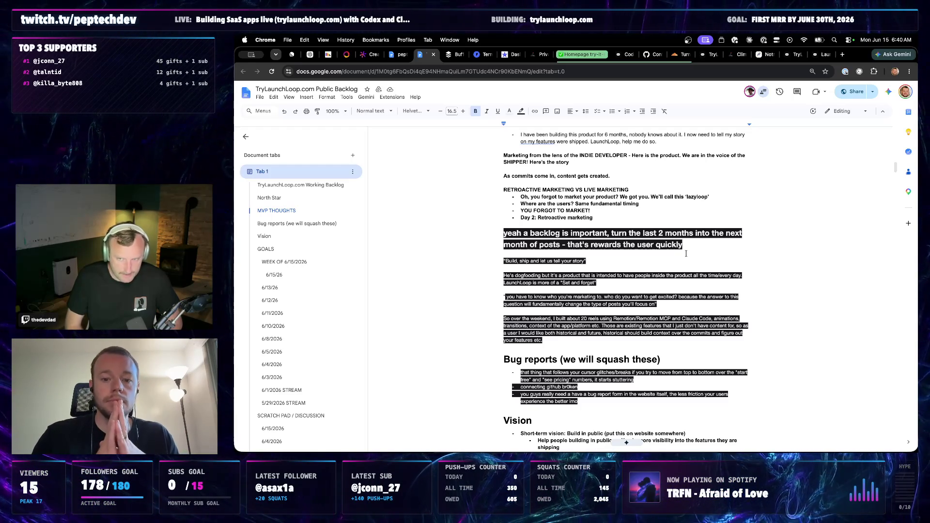
scroll(685, 253, "up", 2)
scroll(604, 302, "up", 5)
scroll(604, 301, "up", 5)
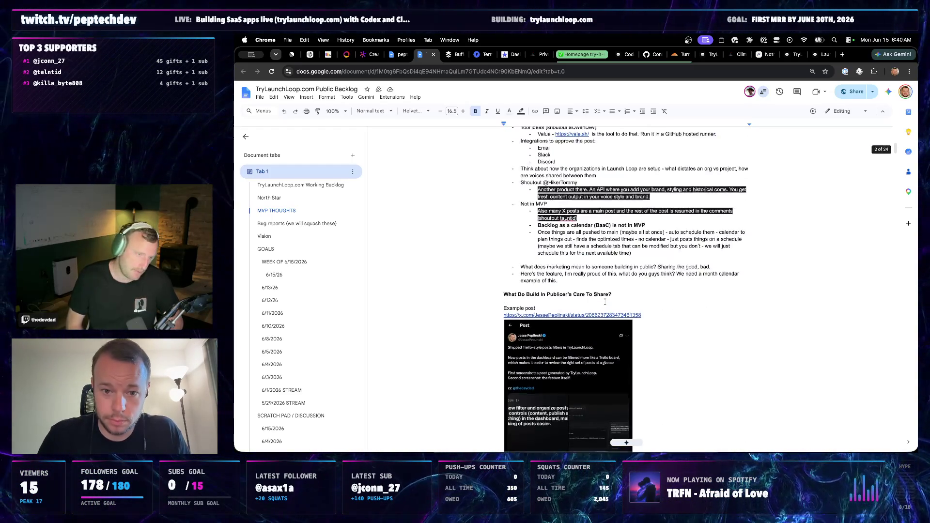
scroll(604, 302, "up", 5)
scroll(604, 303, "up", 5)
scroll(605, 304, "up", 5)
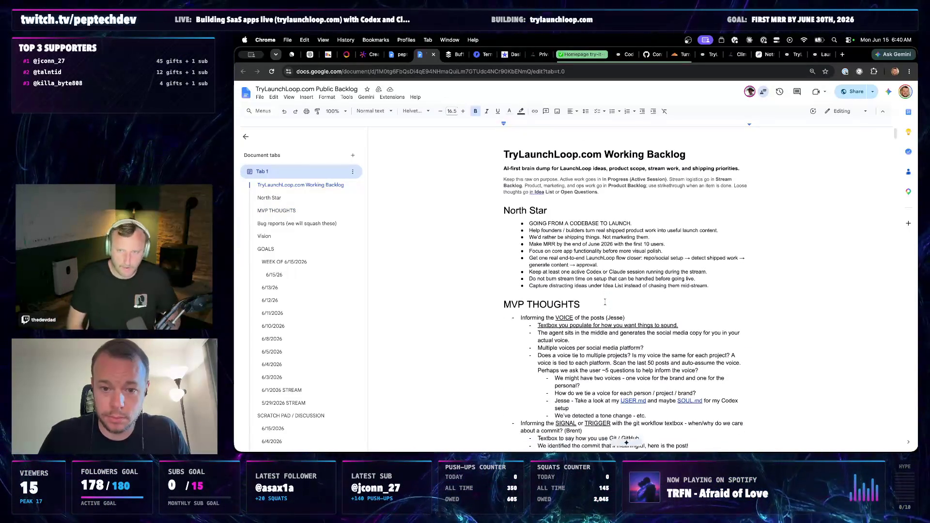
scroll(605, 302, "down", 3)
scroll(605, 302, "down", 5)
scroll(605, 302, "down", 5)
scroll(605, 301, "down", 5)
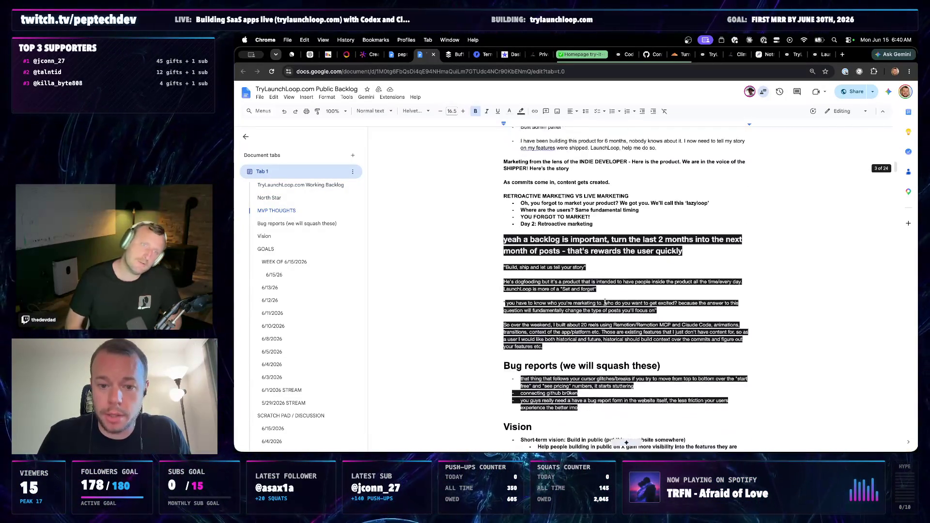
scroll(604, 302, "down", 5)
scroll(605, 302, "down", 5)
scroll(605, 301, "down", 5)
scroll(604, 301, "down", 5)
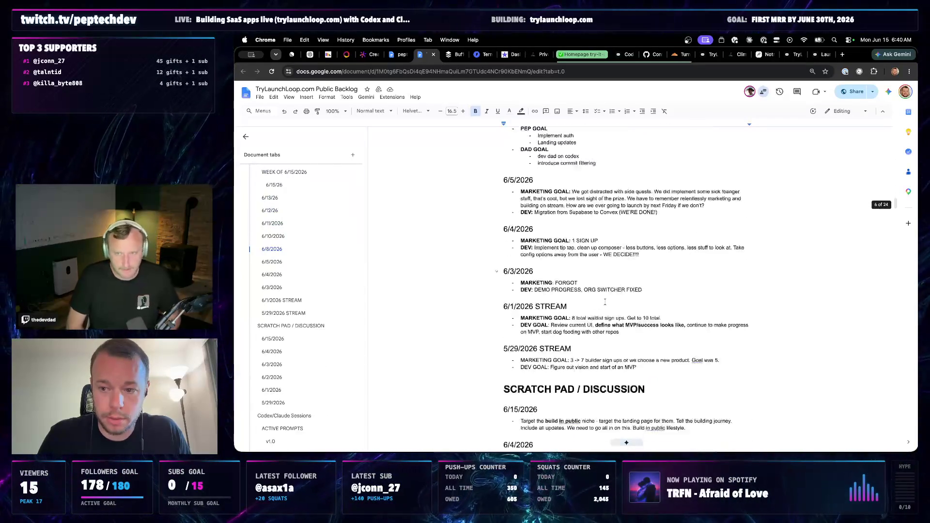
scroll(605, 301, "down", 3)
scroll(605, 303, "up", 3)
scroll(605, 304, "up", 10)
scroll(605, 303, "up", 5)
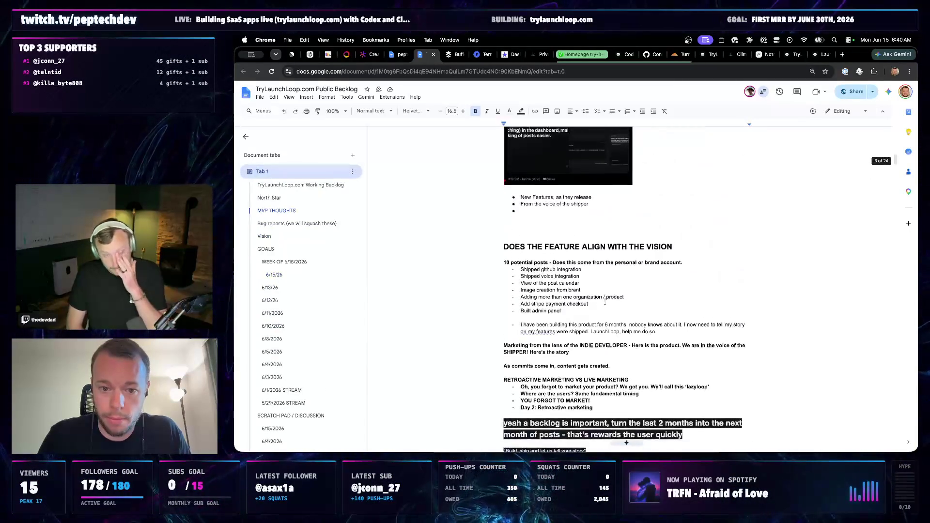
scroll(605, 303, "up", 5)
scroll(605, 303, "down", 5)
scroll(605, 302, "down", 4)
scroll(604, 301, "down", 3)
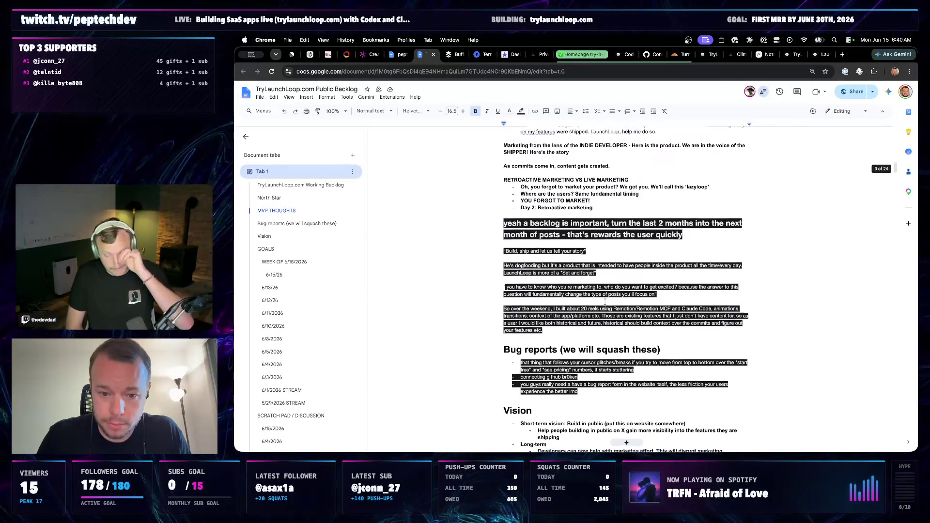
scroll(607, 284, "up", 10)
scroll(614, 248, "up", 10)
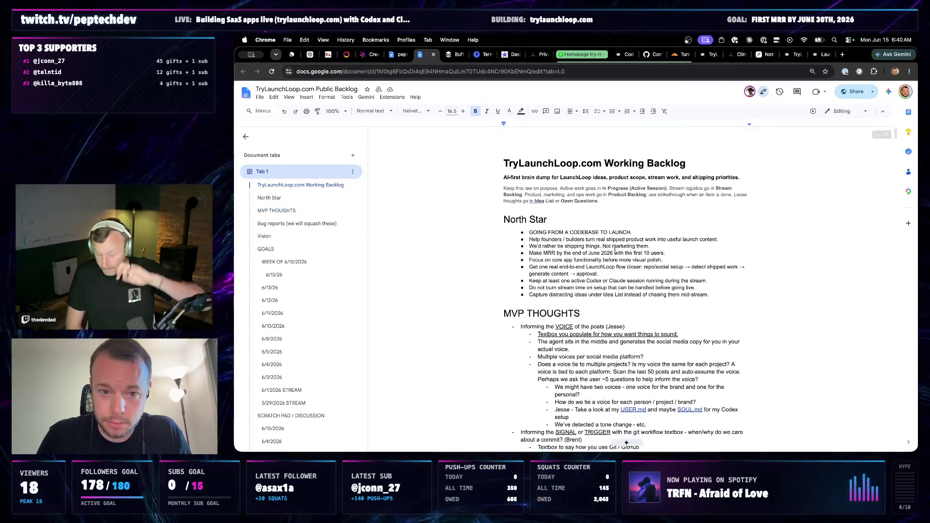
scroll(628, 250, "down", 10)
scroll(621, 248, "down", 5)
scroll(615, 248, "down", 3)
scroll(615, 248, "down", 5)
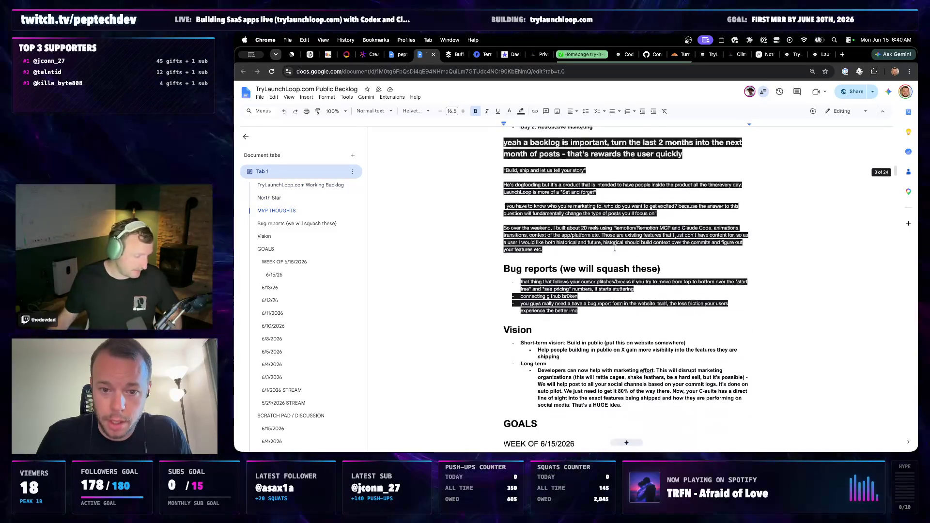
scroll(616, 248, "down", 5)
scroll(616, 249, "down", 5)
scroll(615, 249, "down", 5)
scroll(615, 249, "down", 5)
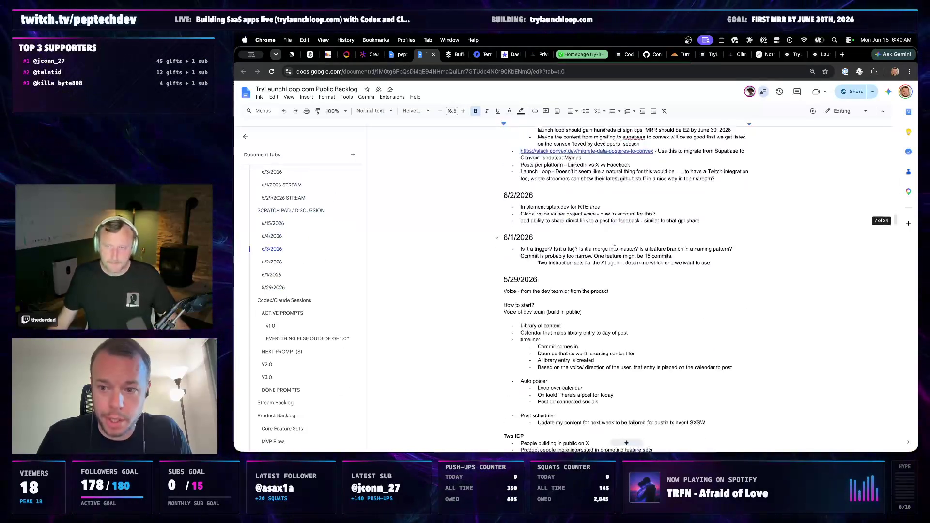
scroll(615, 249, "down", 5)
scroll(614, 249, "down", 5)
scroll(615, 249, "down", 3)
scroll(615, 249, "down", 5)
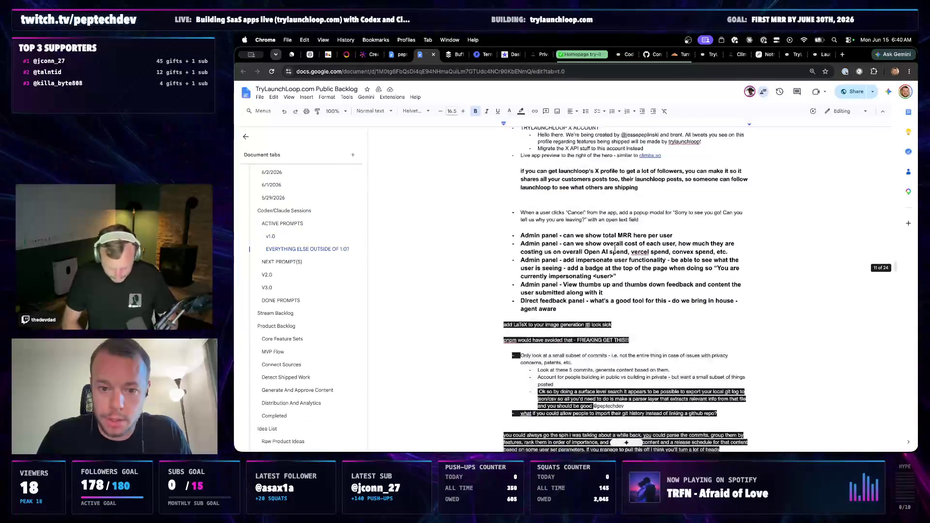
scroll(610, 269, "down", 3)
scroll(603, 290, "down", 2)
scroll(604, 306, "down", 3)
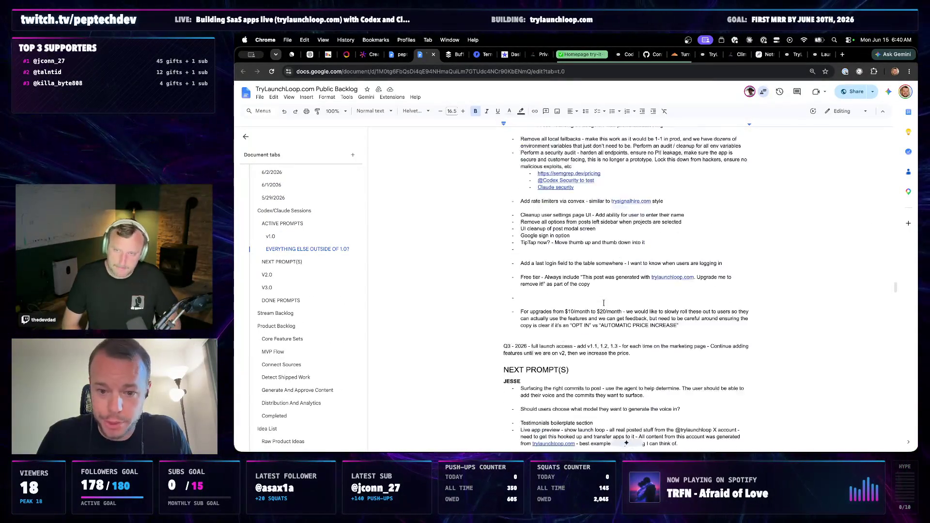
scroll(603, 305, "down", 3)
scroll(603, 304, "down", 3)
scroll(603, 304, "down", 3)
scroll(603, 304, "up", 5)
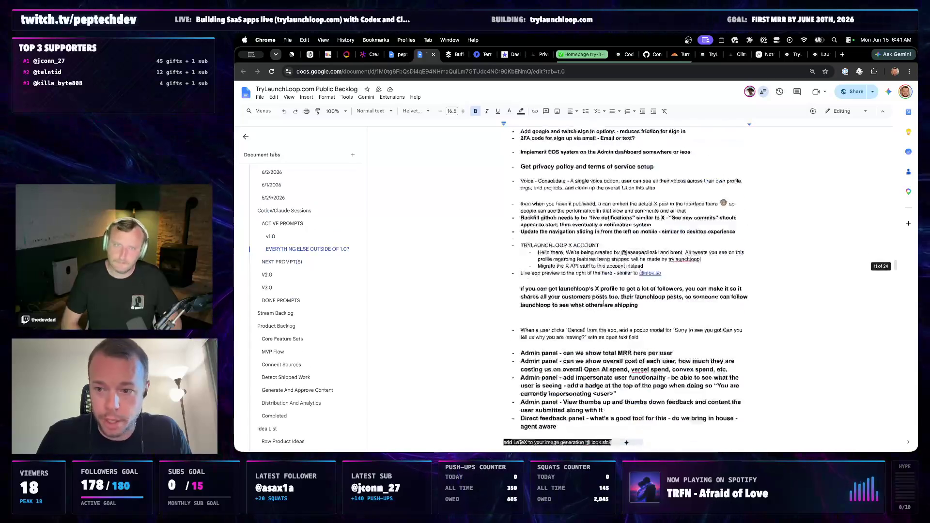
scroll(596, 290, "up", 5)
scroll(588, 275, "up", 5)
scroll(574, 244, "up", 5)
scroll(574, 246, "up", 10)
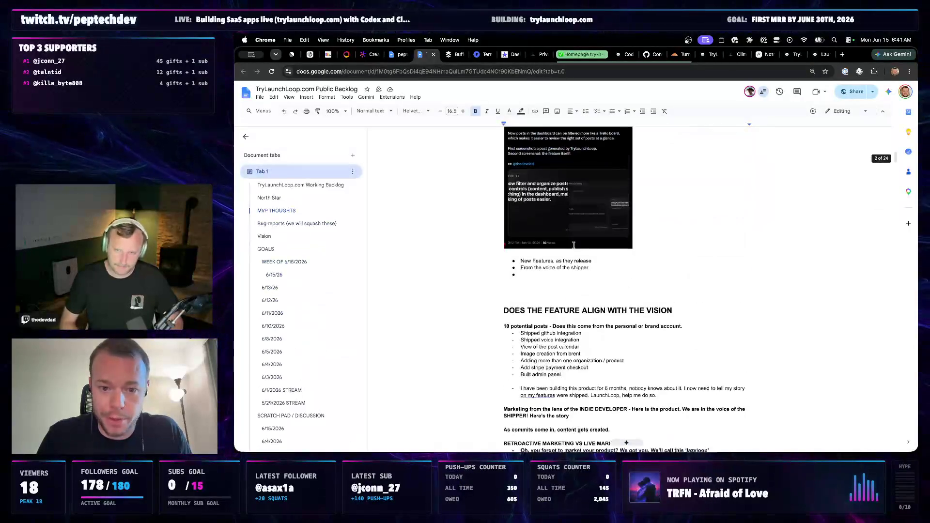
scroll(573, 245, "up", 5)
scroll(573, 245, "up", 1)
scroll(574, 245, "down", 5)
scroll(573, 245, "down", 5)
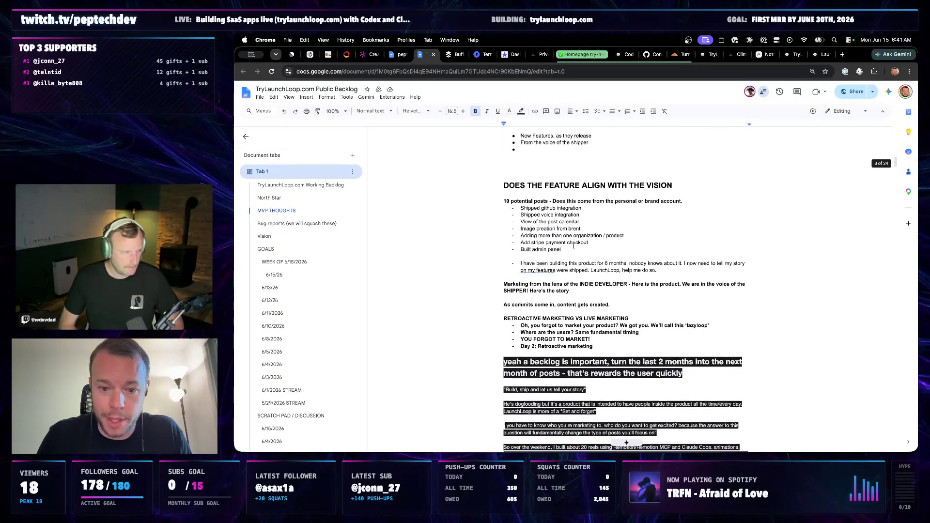
scroll(582, 241, "down", 2)
scroll(604, 237, "down", 2)
scroll(617, 233, "up", 1)
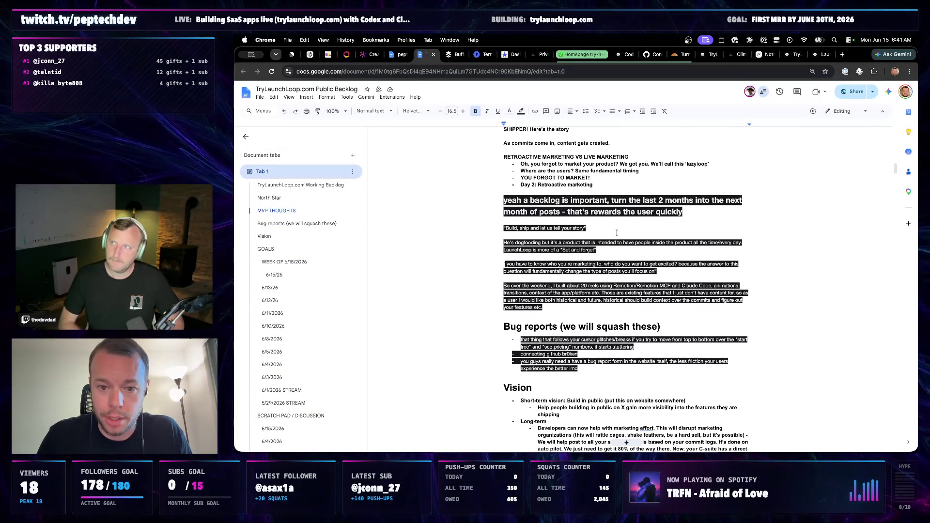
scroll(627, 228, "up", 1)
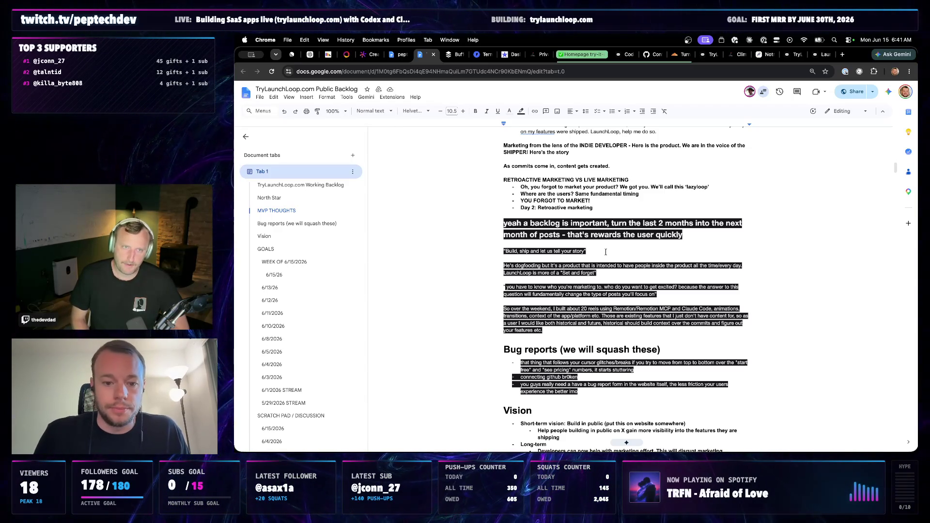
- Add '- Retroactive' and '- Current' name bullets after Day 2: Retroactive marketing, with one blank line above
left_click_drag(557, 332, 494, 161)
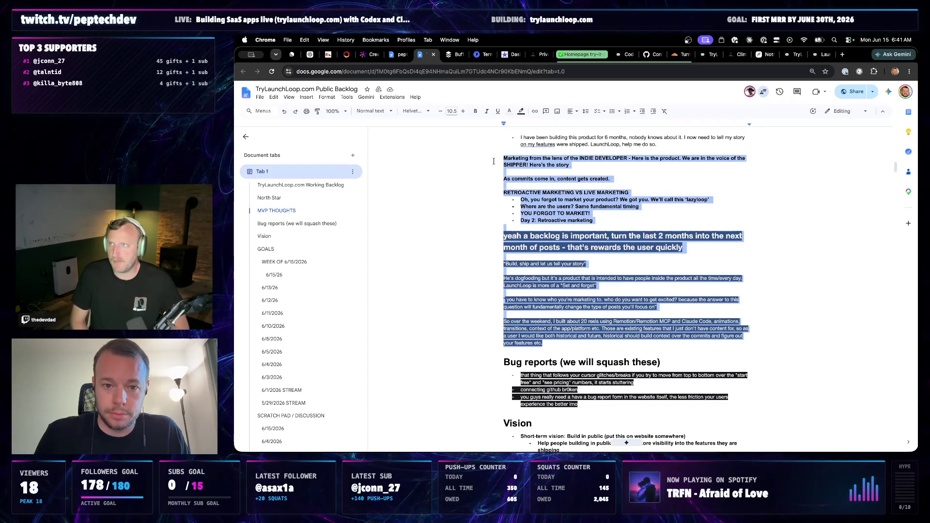
left_click(623, 218)
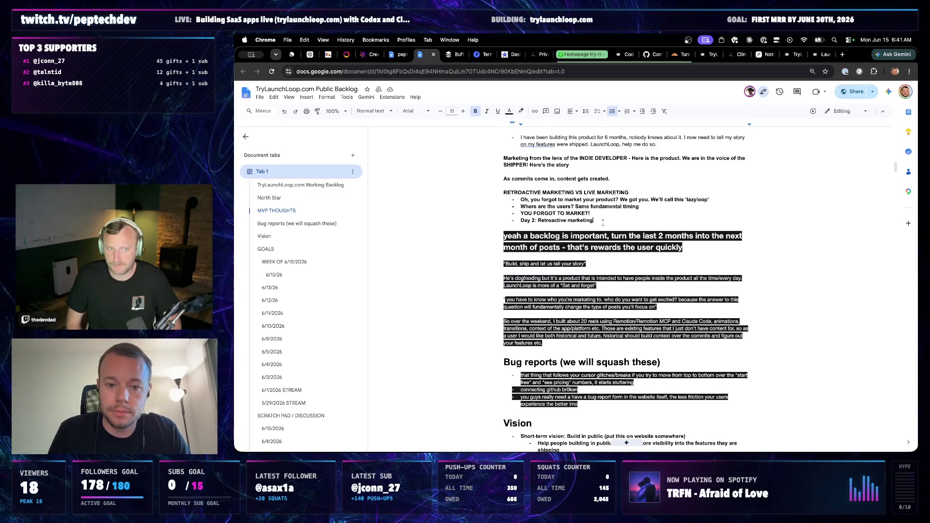
key("Return")
type("Bren")
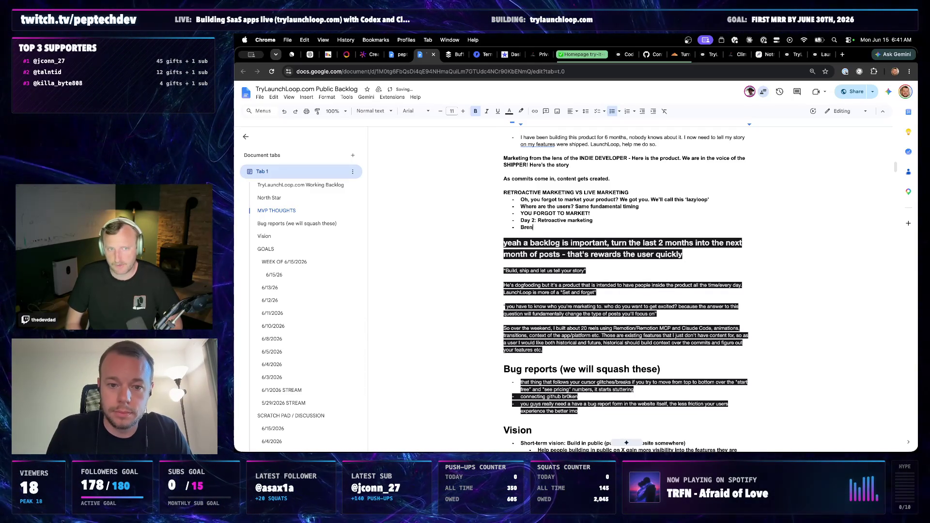
type("Retroactive")
key("Return")
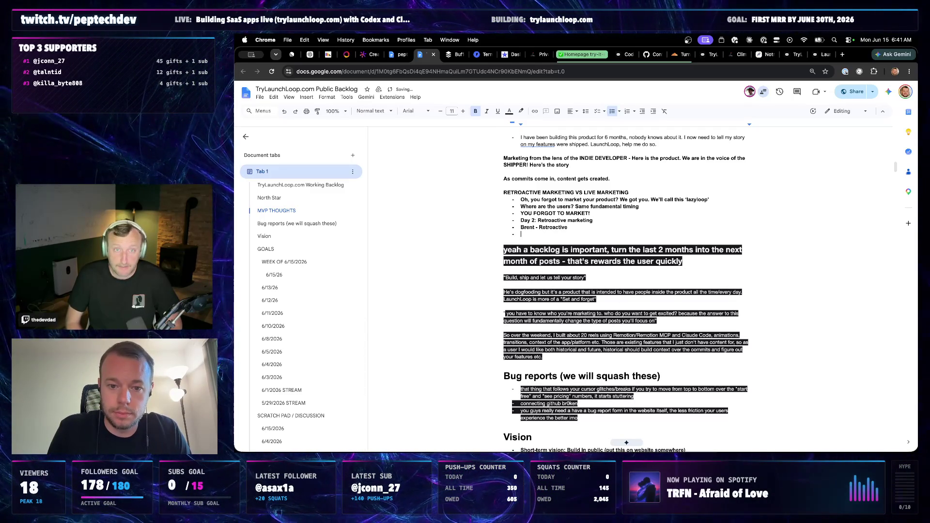
type("se - current")
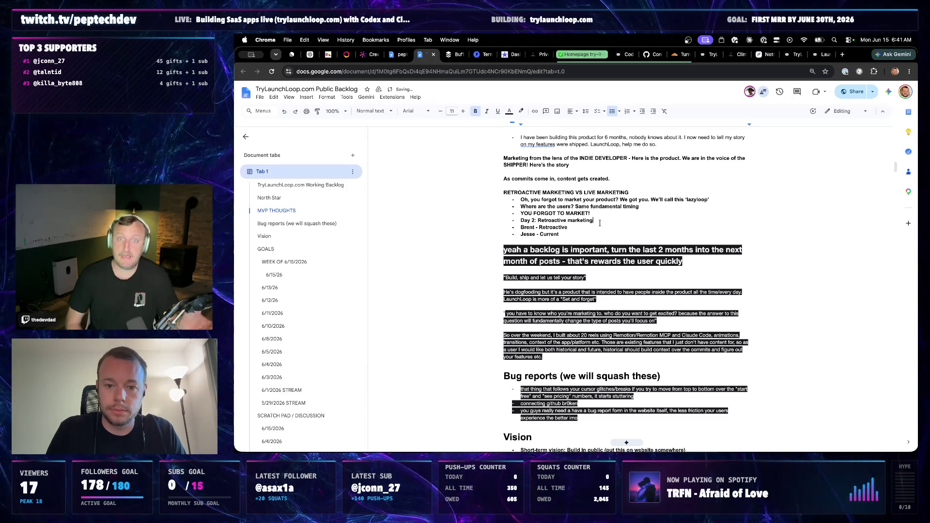
key("Return")
key("Return")
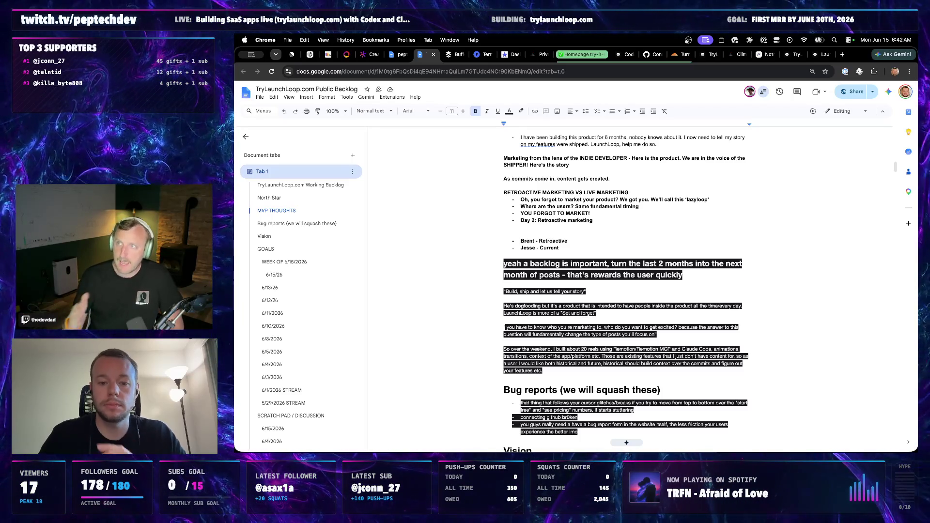
key("BackSpace")
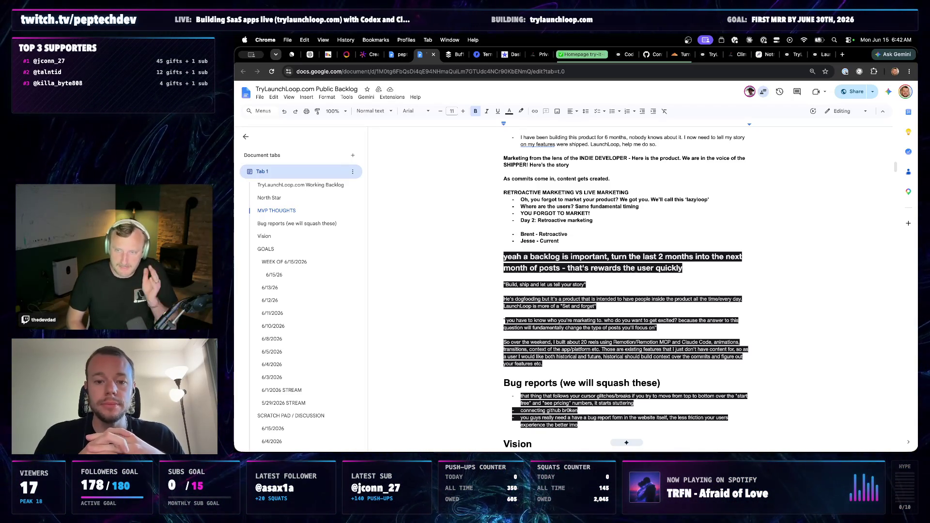
left_click(797, 55)
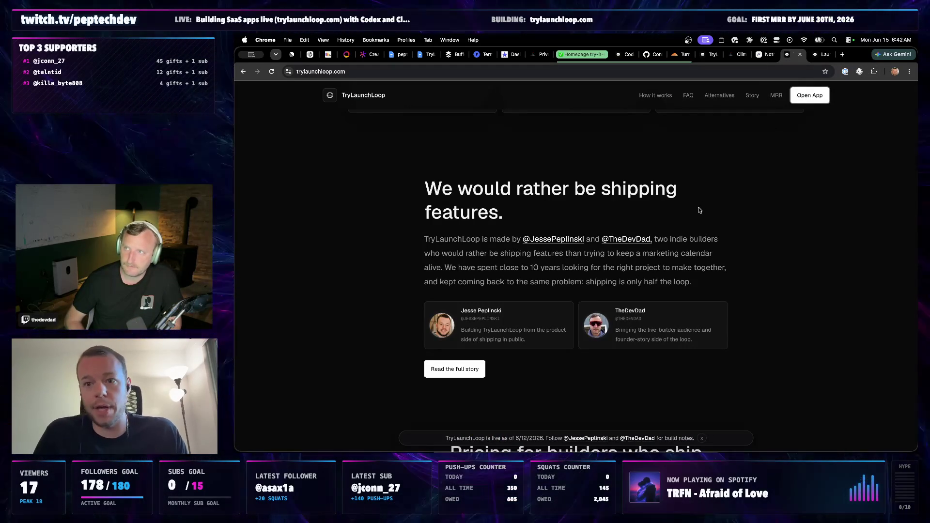
left_click(822, 54)
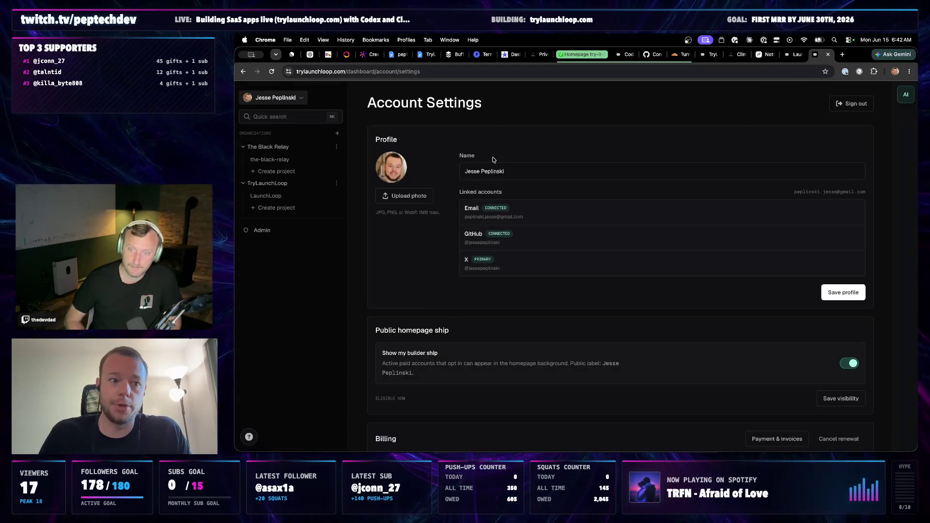
left_click(274, 200)
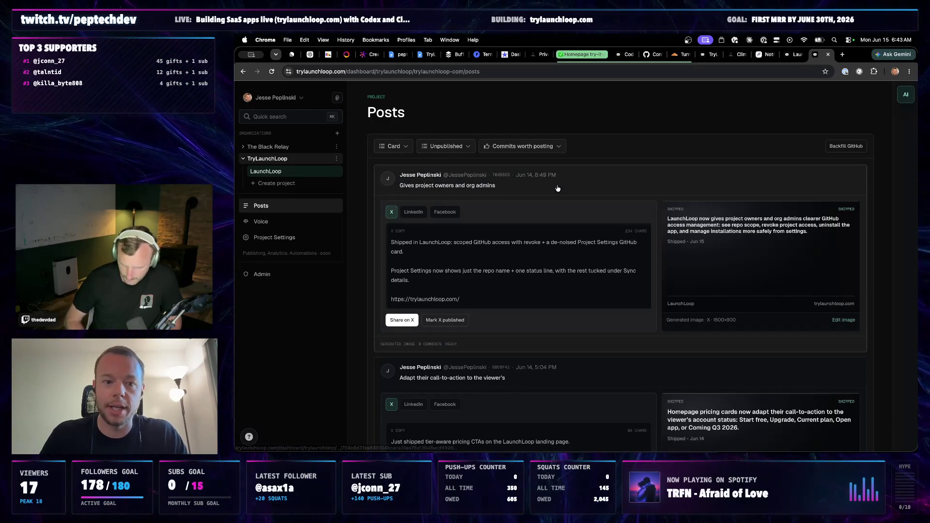
scroll(557, 189, "down", 5)
scroll(558, 189, "up", 2)
scroll(558, 196, "up", 2)
scroll(558, 197, "up", 2)
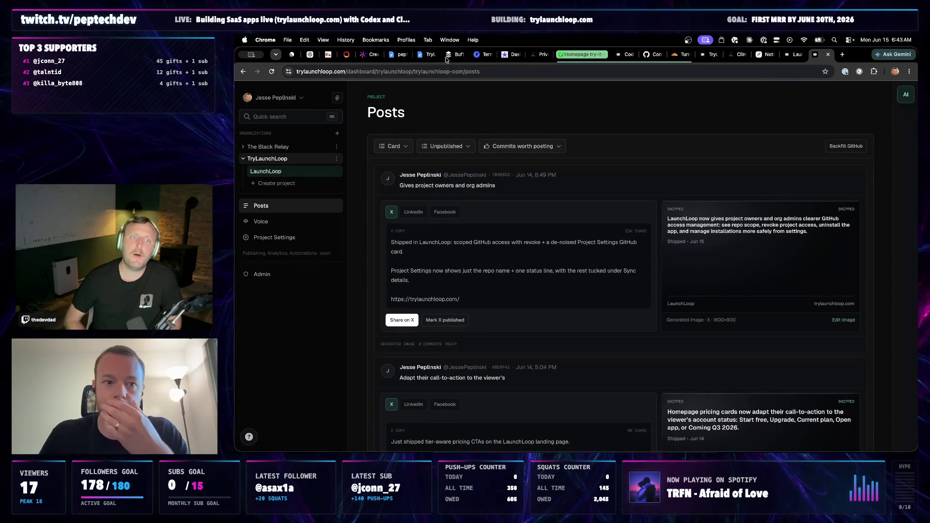
left_click(422, 56)
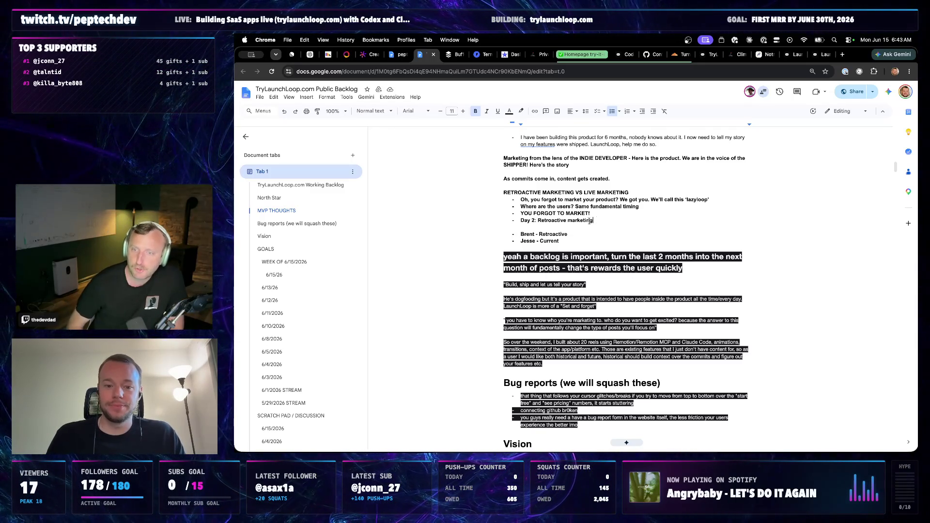
scroll(590, 220, "up", 1)
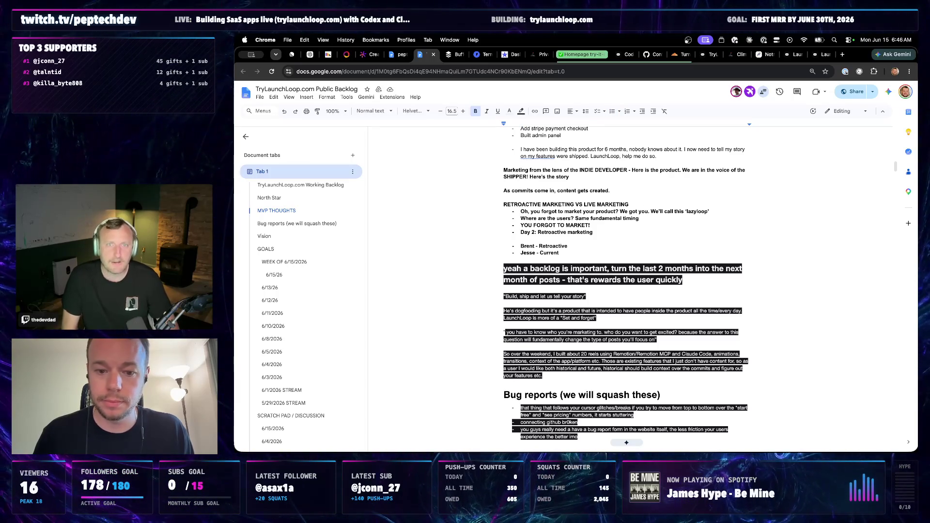
key("Return")
key("ctrl+v")
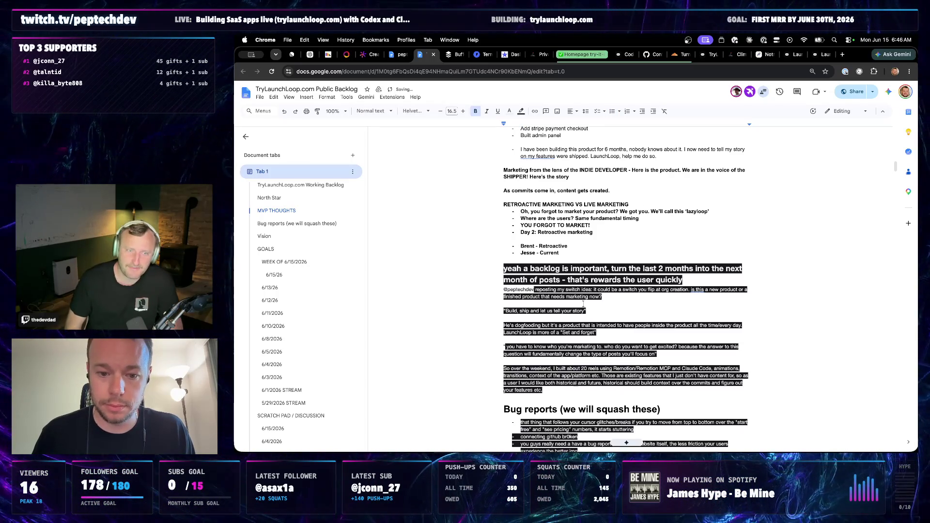
key("Return")
key("alt+Delete")
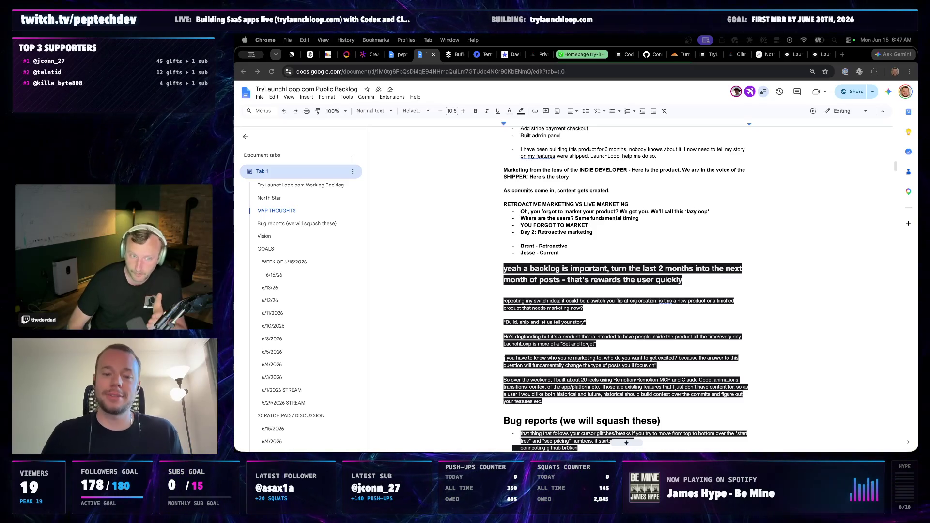
- Add a colon after Jesse in the Current bullet and select 'Forward moving'
left_click(571, 253)
type("- Forward moving")
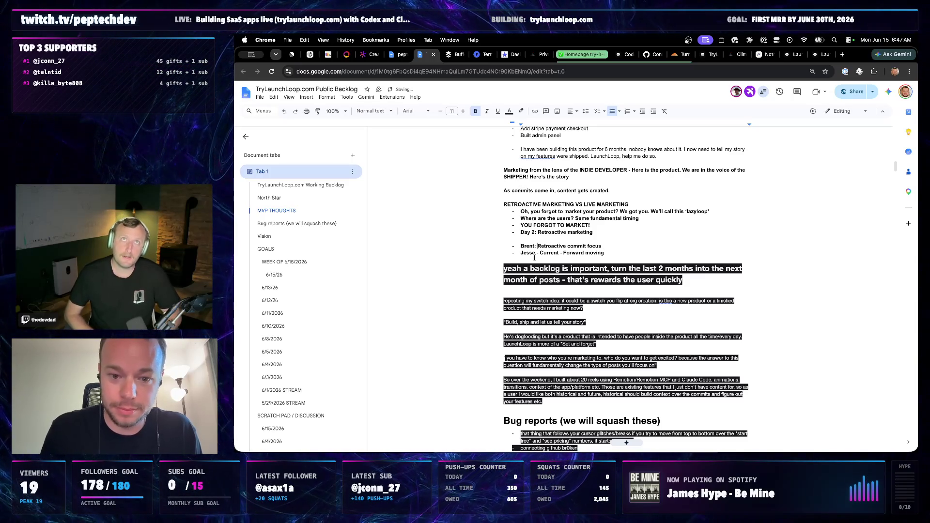
type(":")
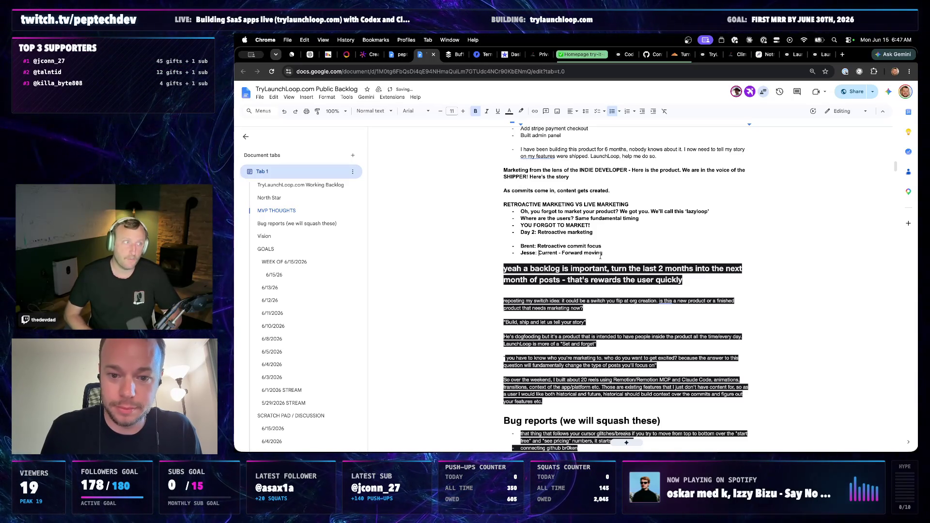
key("shift+End")
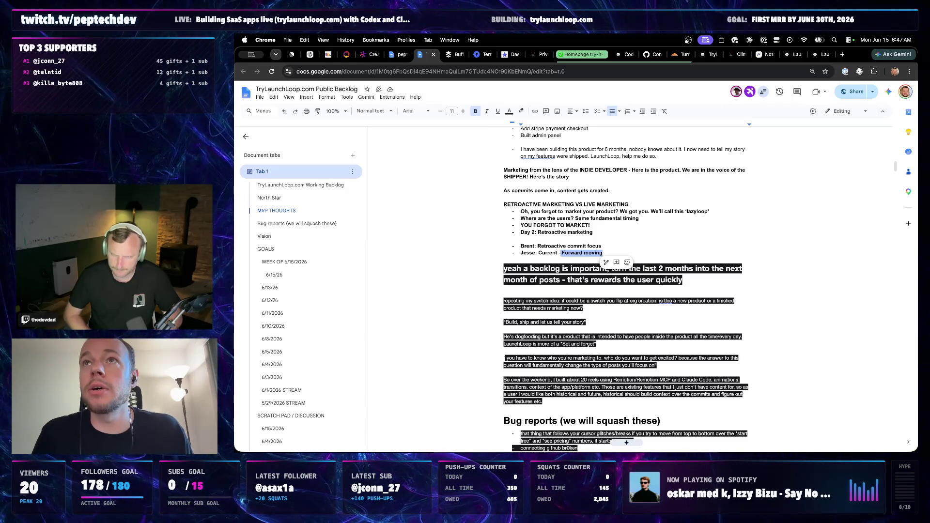
key("super+Tab")
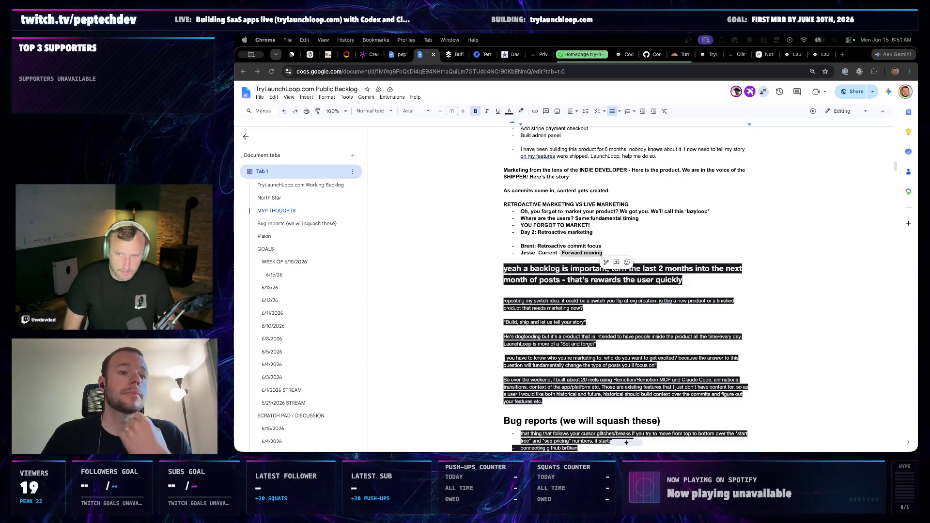
left_click(539, 449)
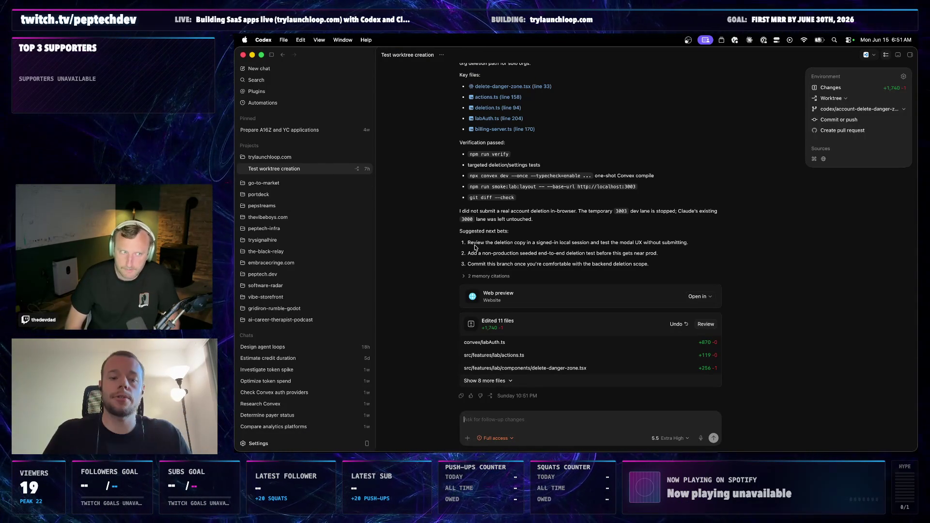
left_click(473, 449)
scroll(621, 281, "up", 2)
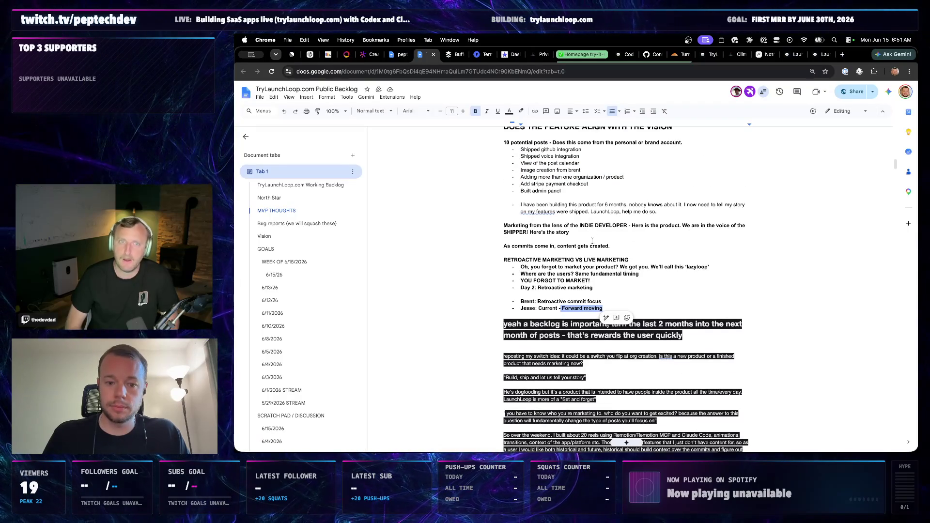
- Under 'As commits come in', add CORE COMPONENTS with bullets Historic commits, Incoming commits, Posting schedule, When do we actually post
key("Return")
type("C")
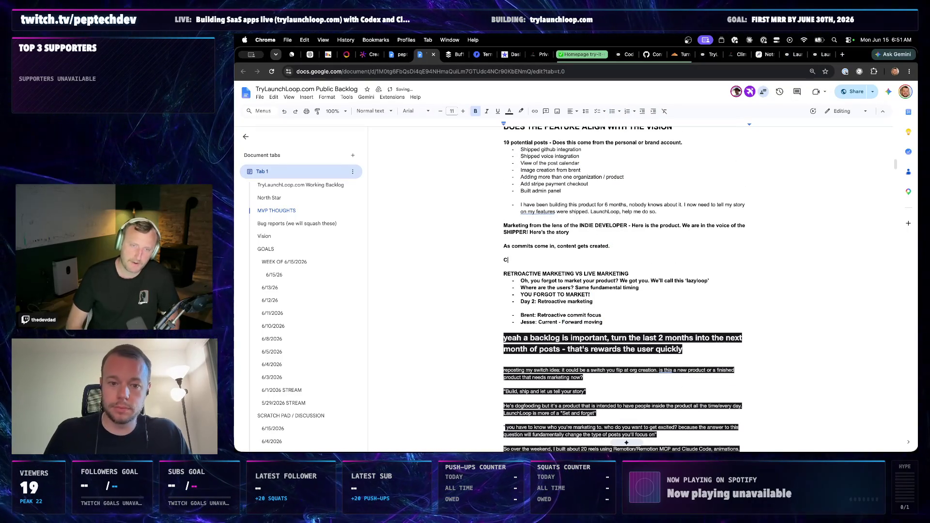
type("OMPONENTS")
key("Return")
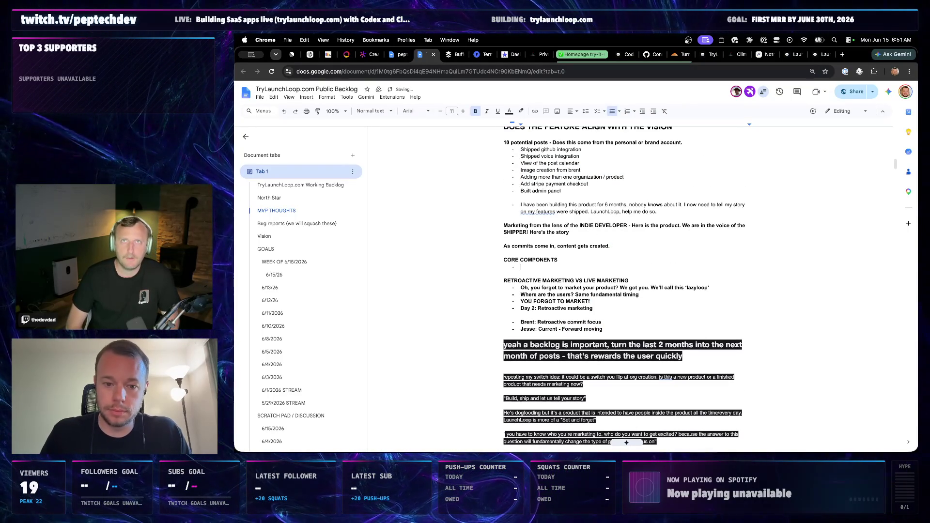
type("- POstin")
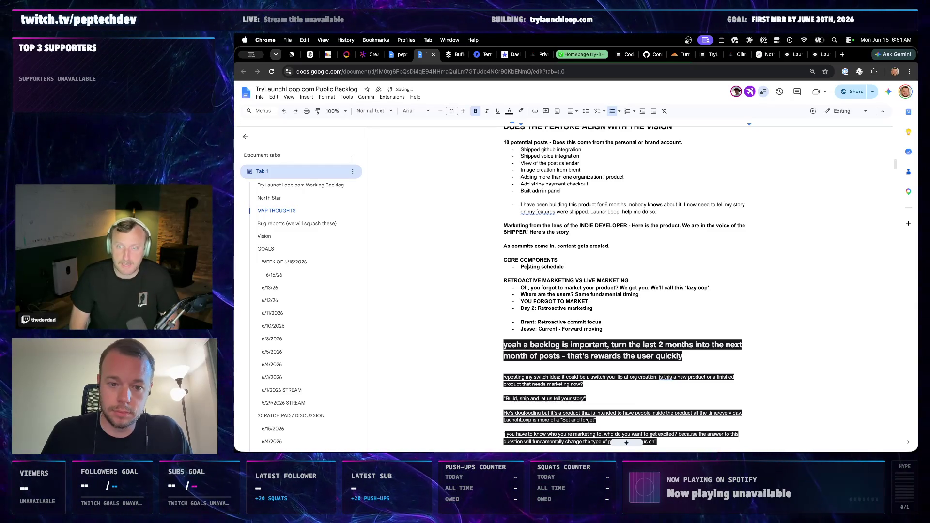
key("Return")
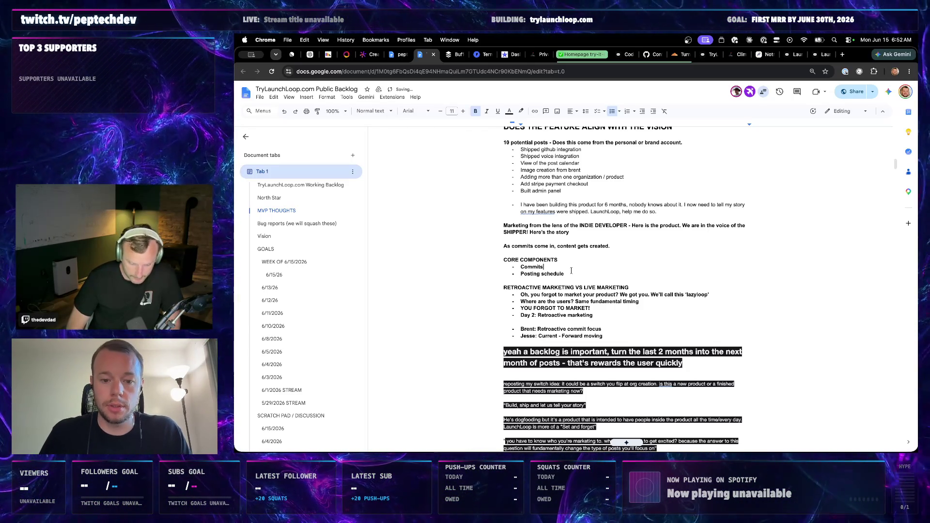
type("storic co")
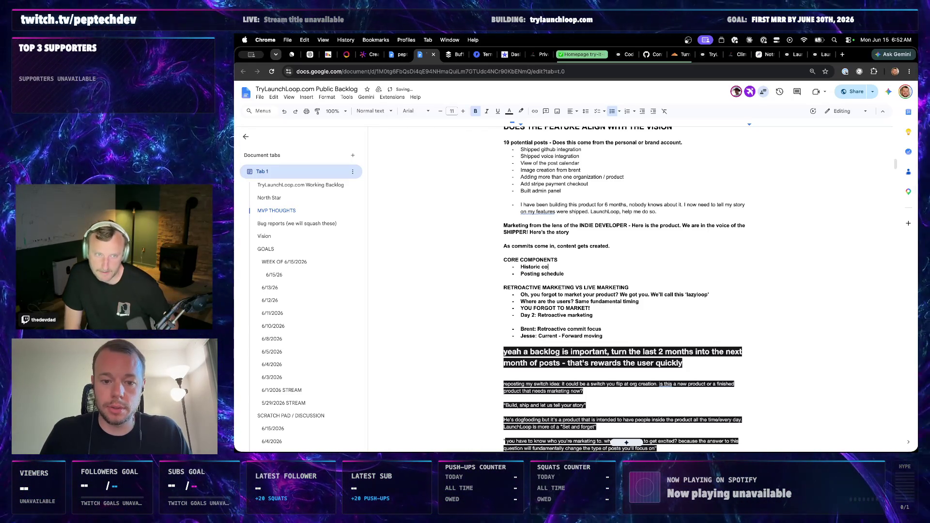
type("mmits")
key("Return")
type("I")
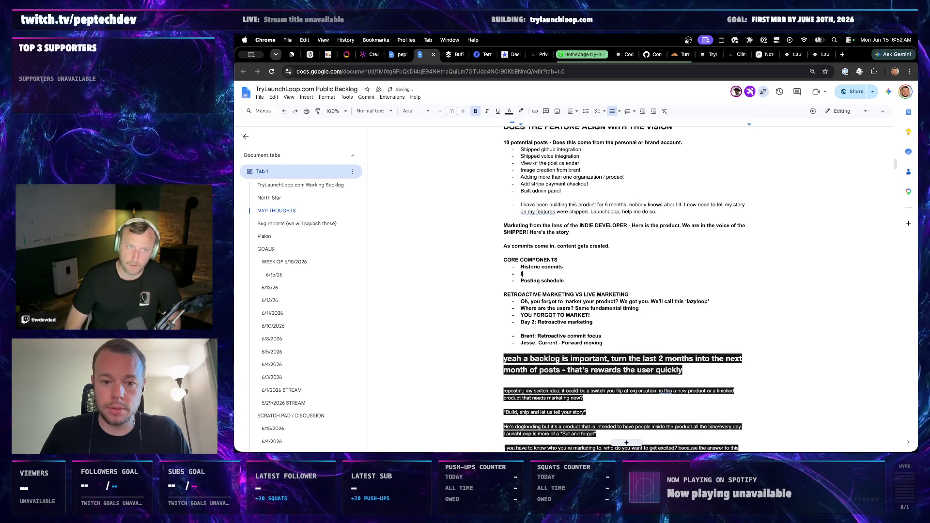
type("ncoming commits")
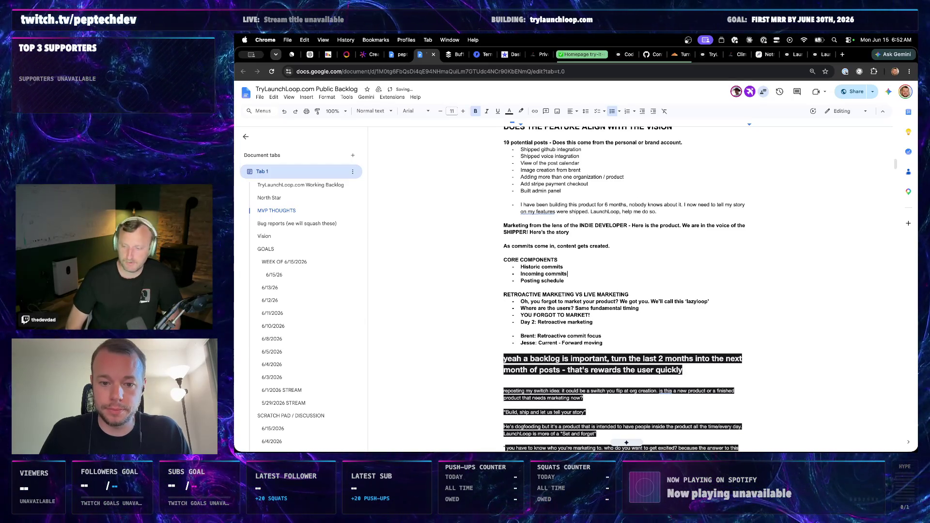
key("Return")
type("When")
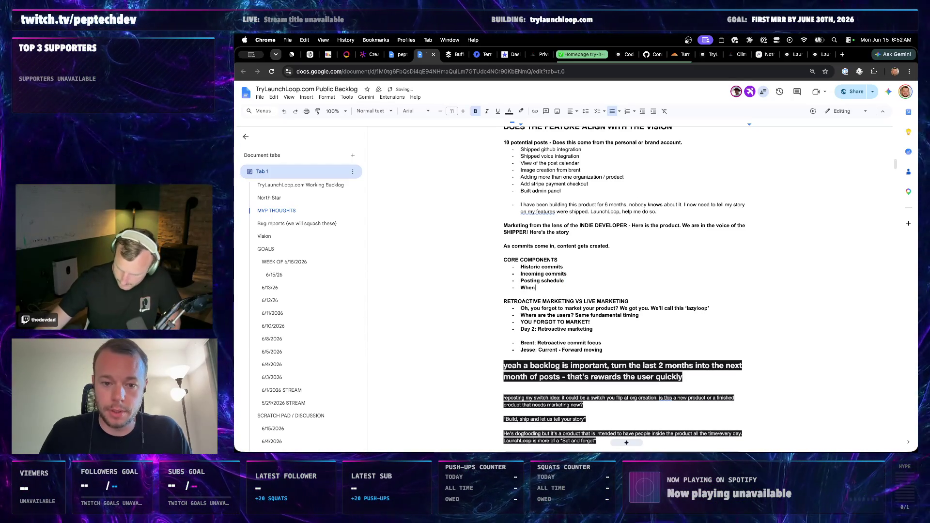
type("ctua")
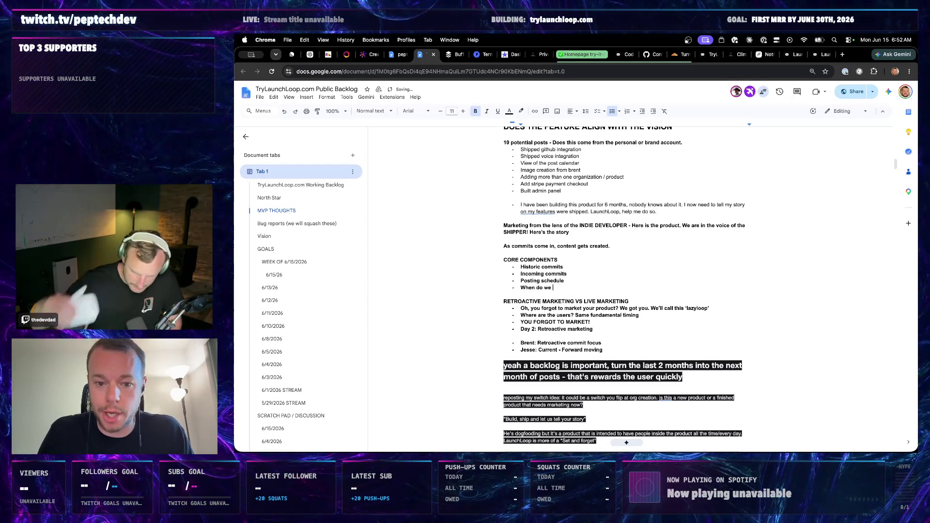
type("stin")
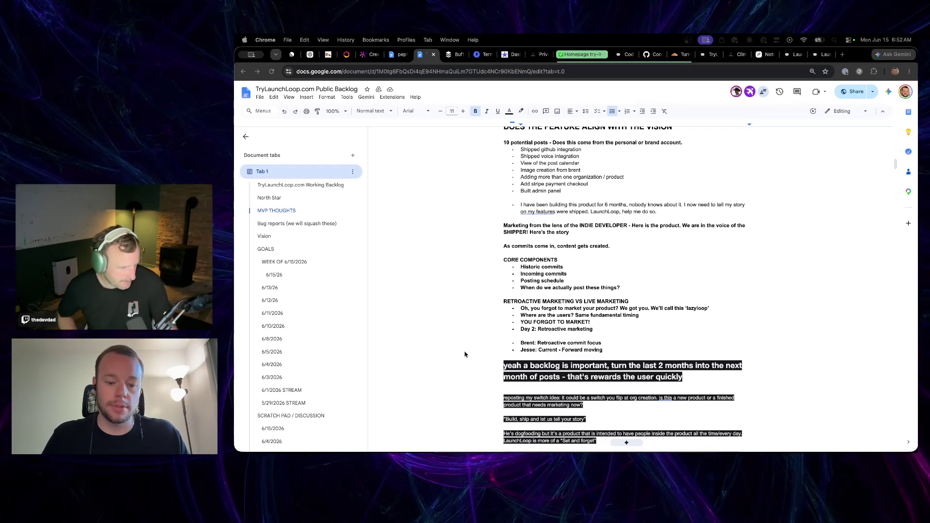
- In Codex's pepstreams 'Start stream server' chat, send 'start the server again' and return to the backlog doc
left_click(538, 446)
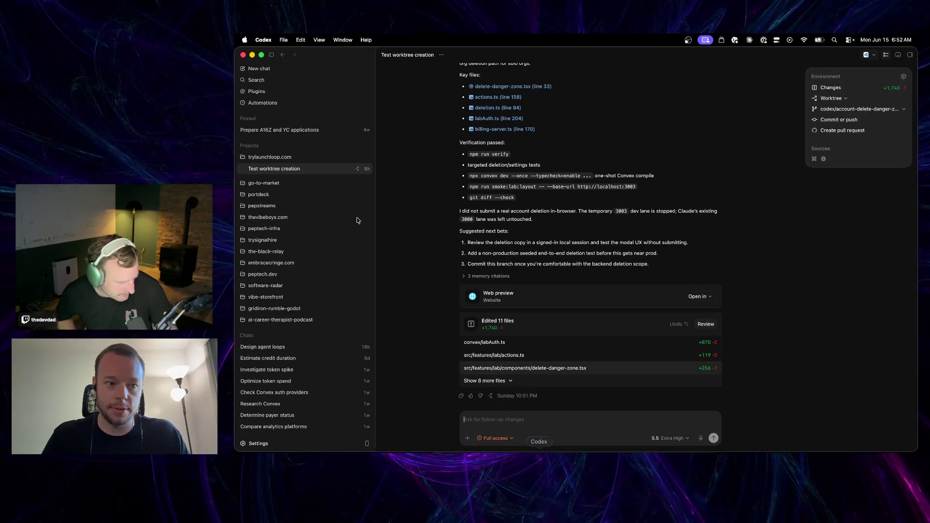
left_click(301, 192)
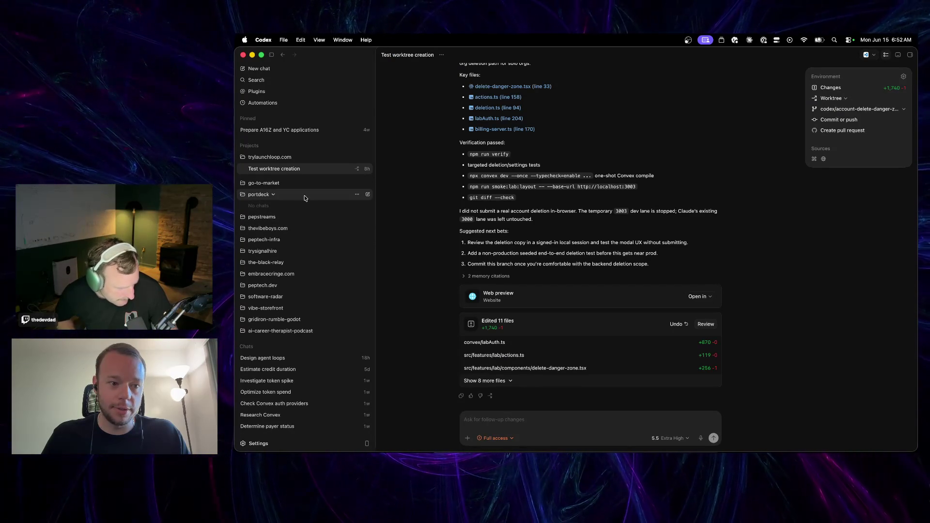
left_click(300, 217)
left_click(319, 228)
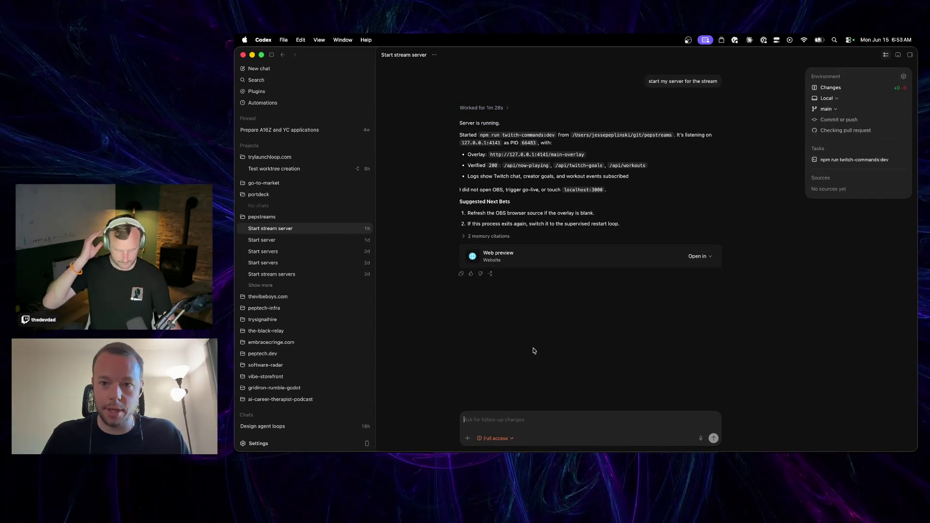
left_click(557, 424)
type("start the")
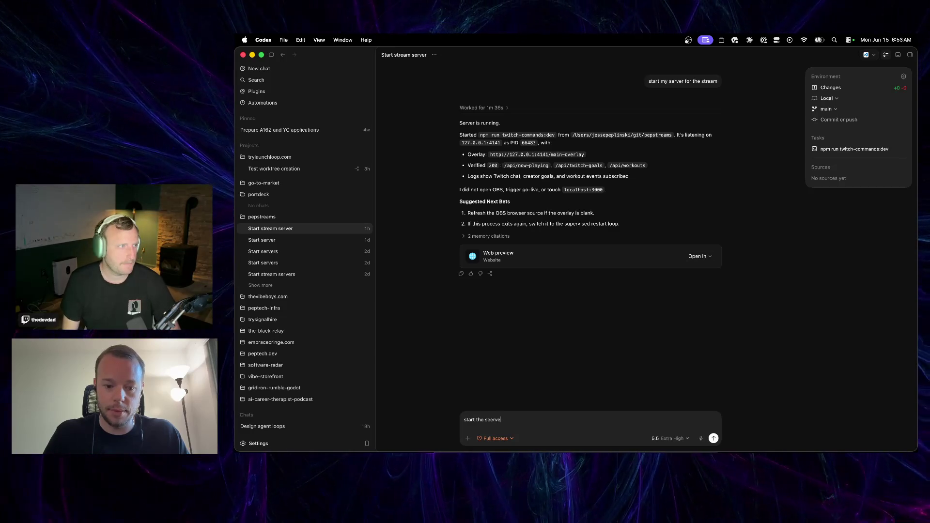
type(" server again")
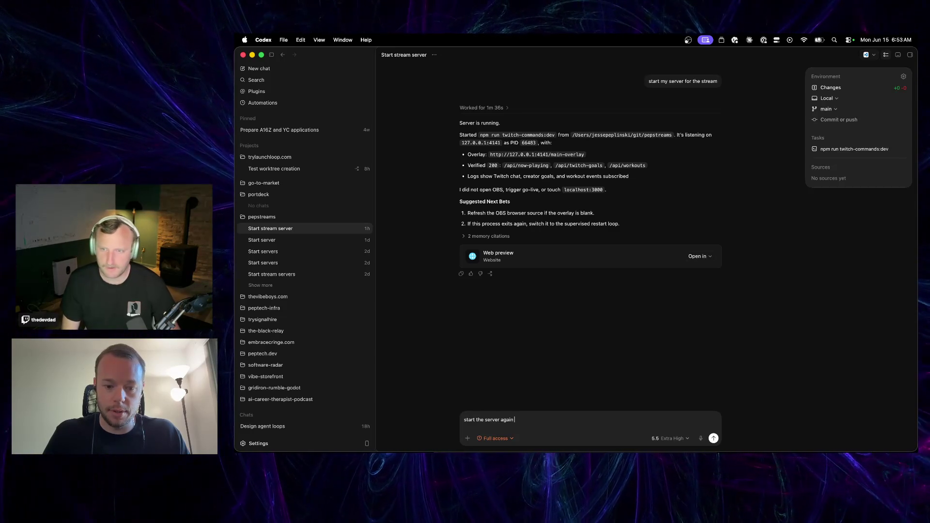
key("Return")
key("super+Tab")
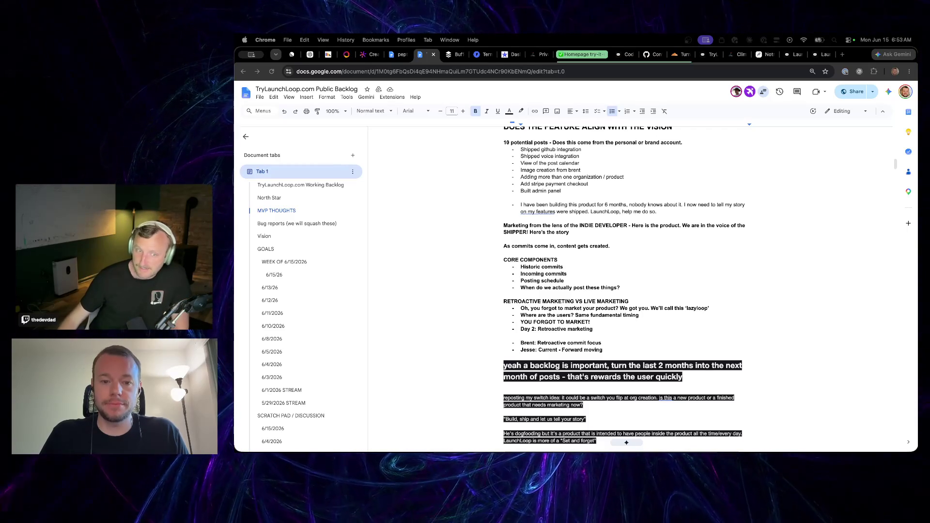
scroll(603, 277, "down", 5)
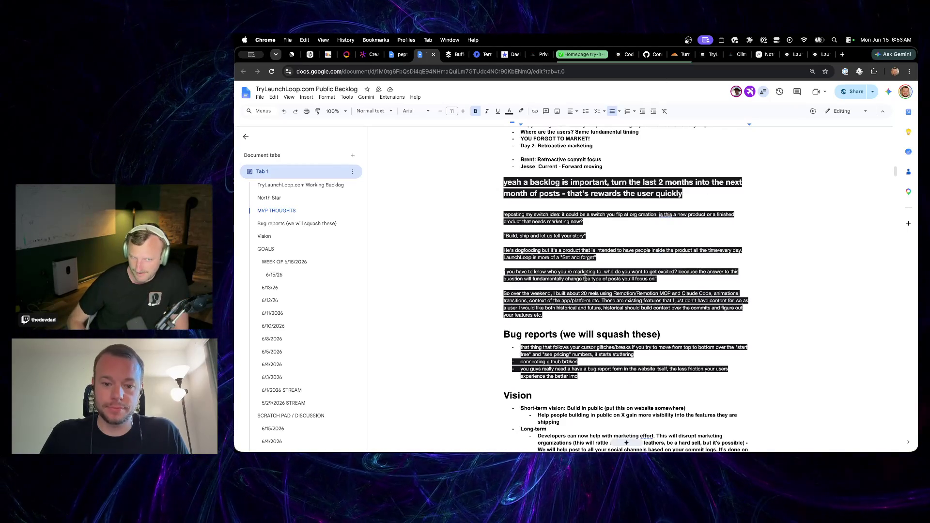
scroll(599, 273, "down", 1)
scroll(591, 262, "down", 3)
scroll(592, 262, "down", 1)
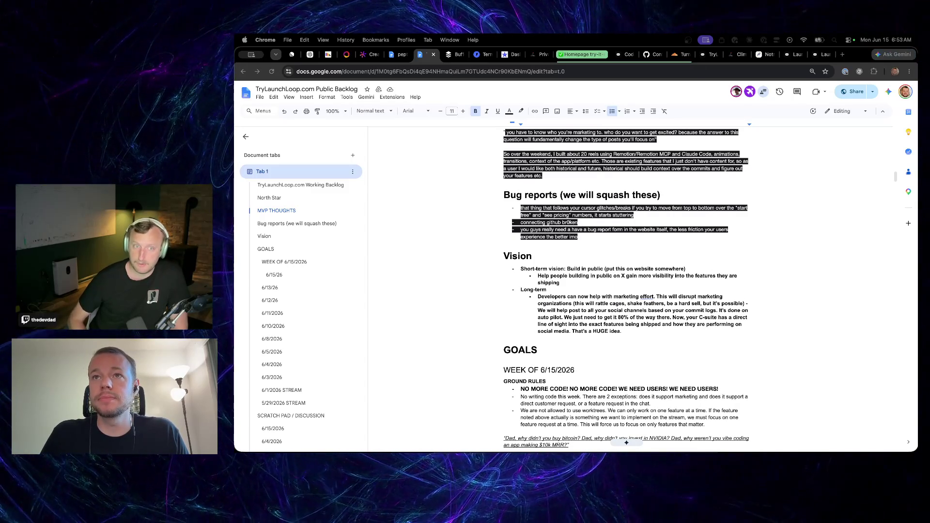
scroll(607, 224, "up", 5)
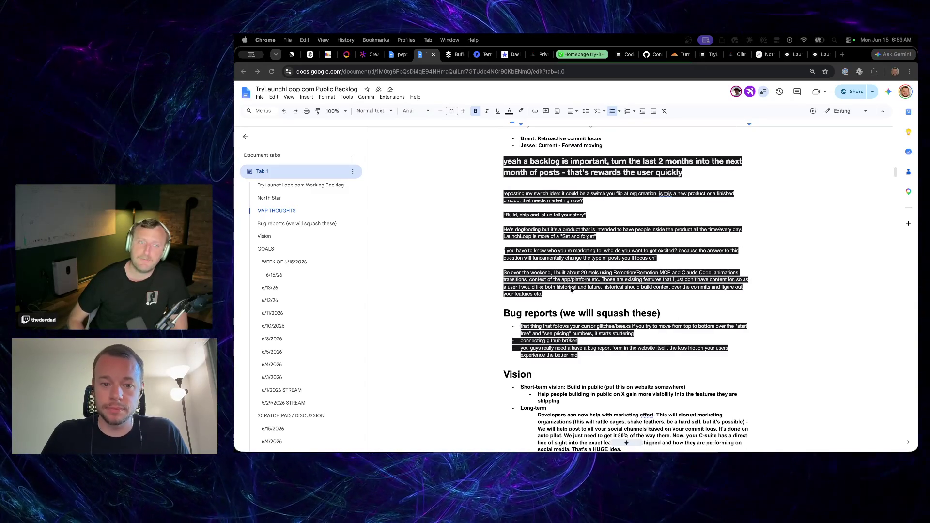
type("sometimes it takes 4 or 5 commits until a feature is built enough to market, so it's inherently retroactive.")
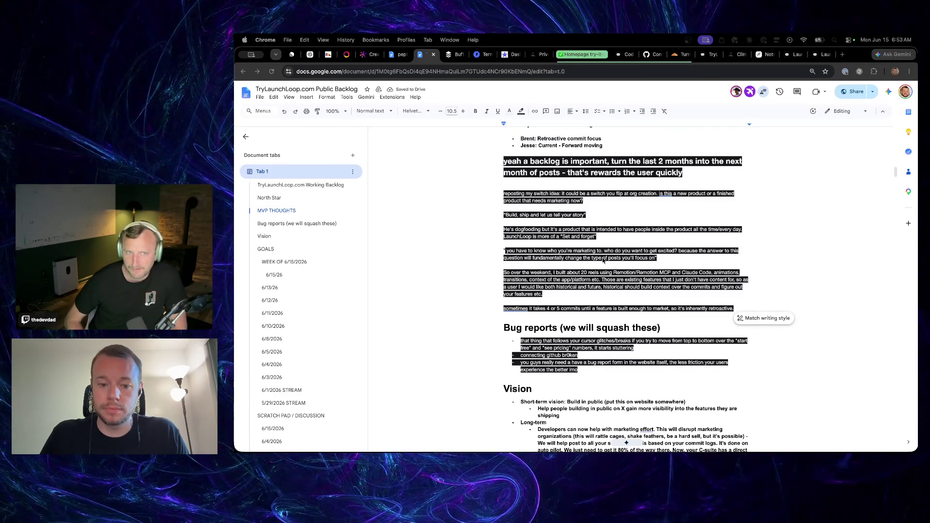
key("ctrl+v")
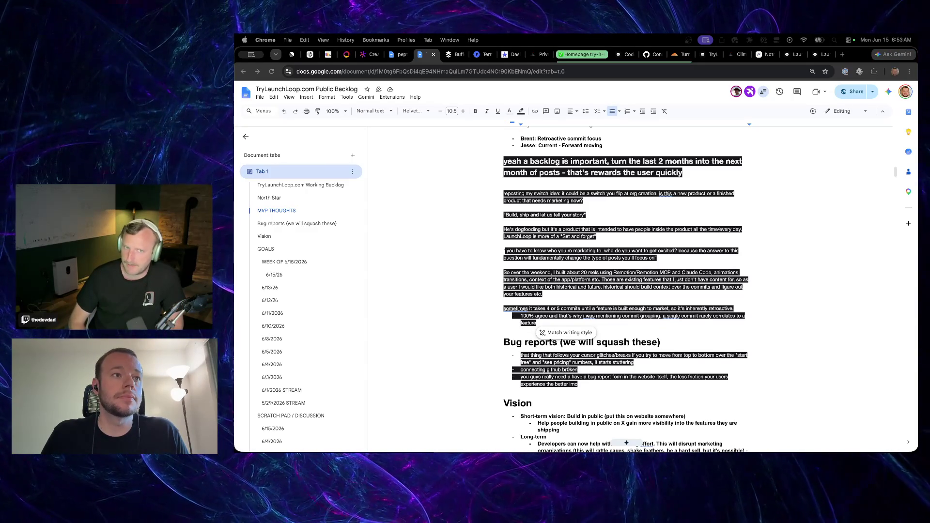
left_click(538, 449)
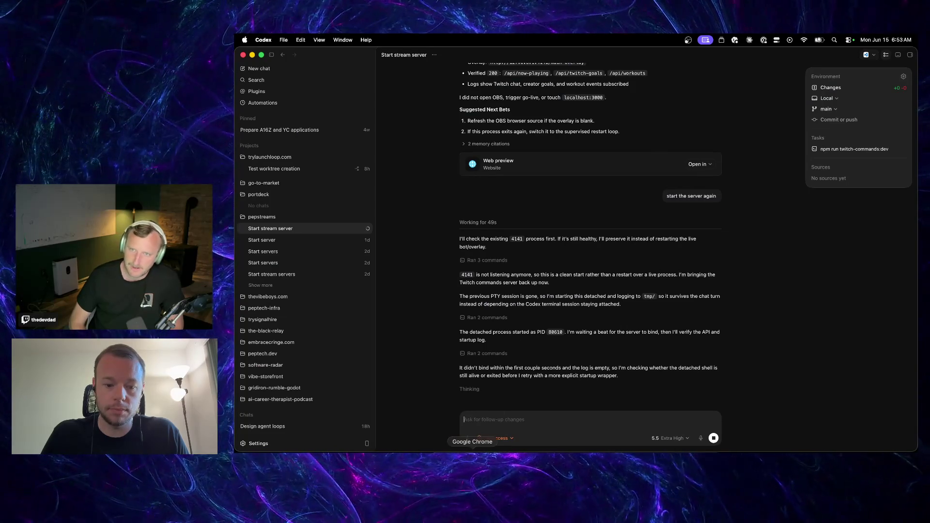
left_click(472, 449)
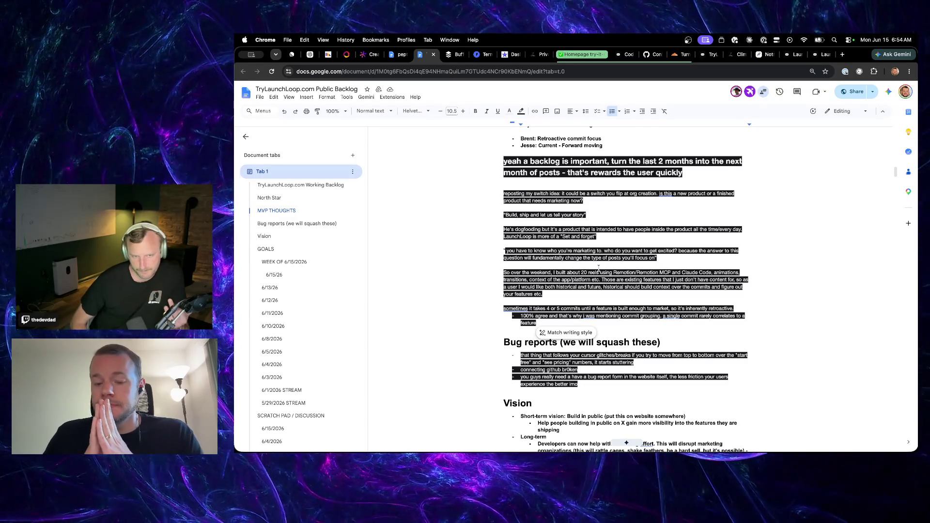
scroll(599, 266, "up", 3)
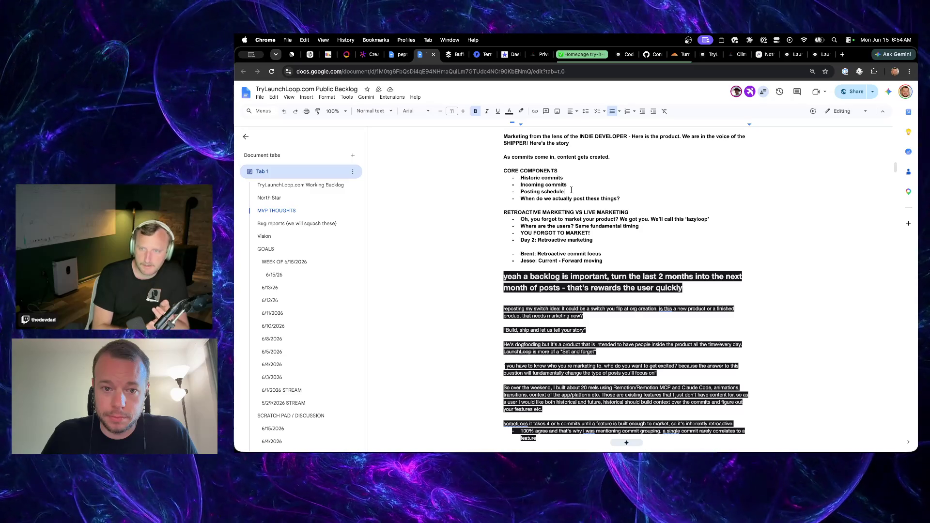
- Copy the CORE COMPONENTS list and paste it below Bug reports
left_click_drag(532, 185, 620, 199)
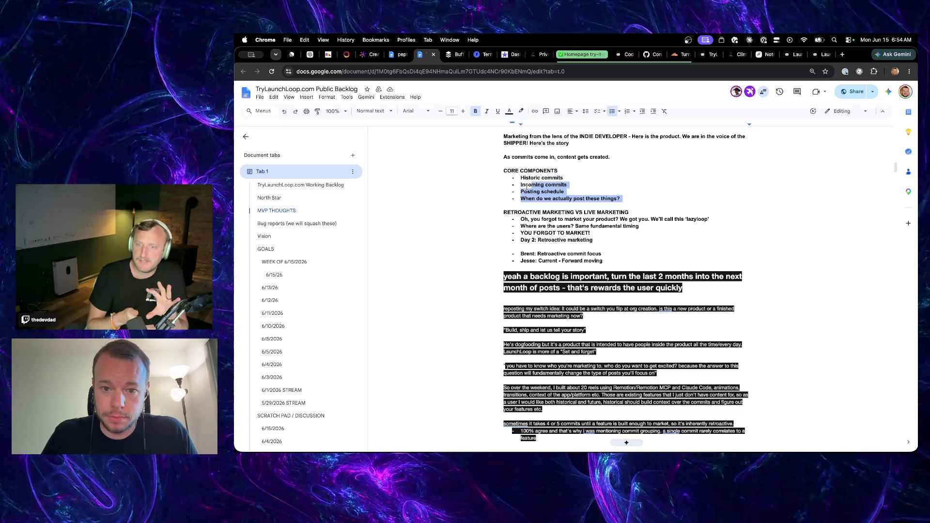
scroll(567, 341, "down", 5)
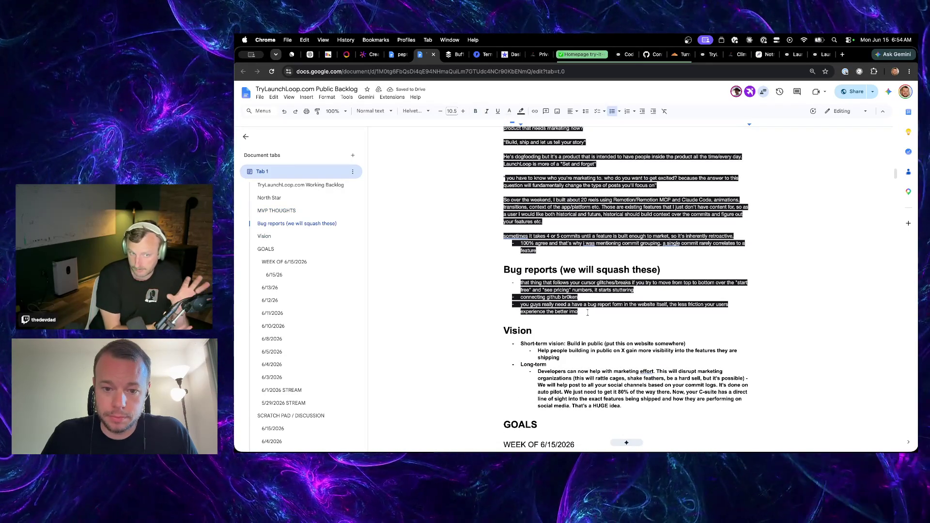
key("Return")
type("CORE COMPONENTS Historic commits Incoming commits Posting schedule When do we actually post these things?")
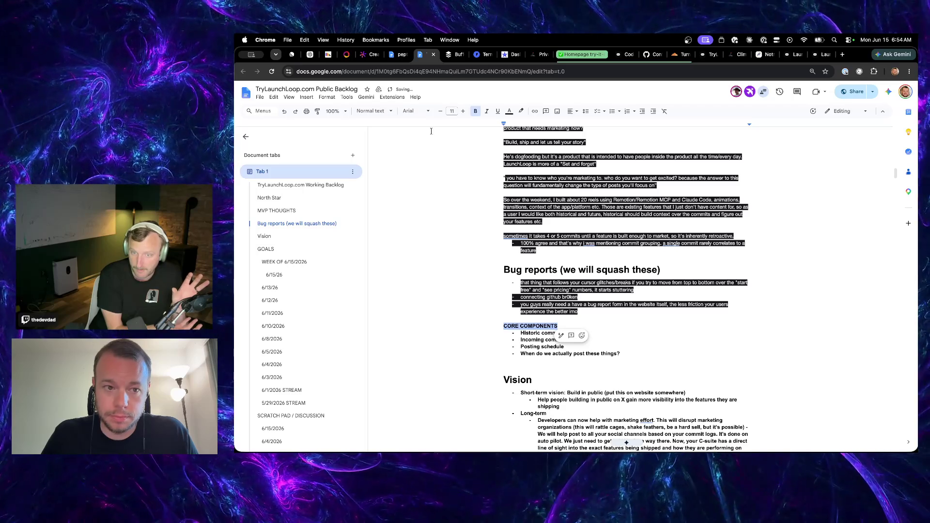
- Style the pasted CORE COMPONENTS line as a smaller heading and remove the empty line after its last bullet
left_click(375, 111)
left_click(385, 203)
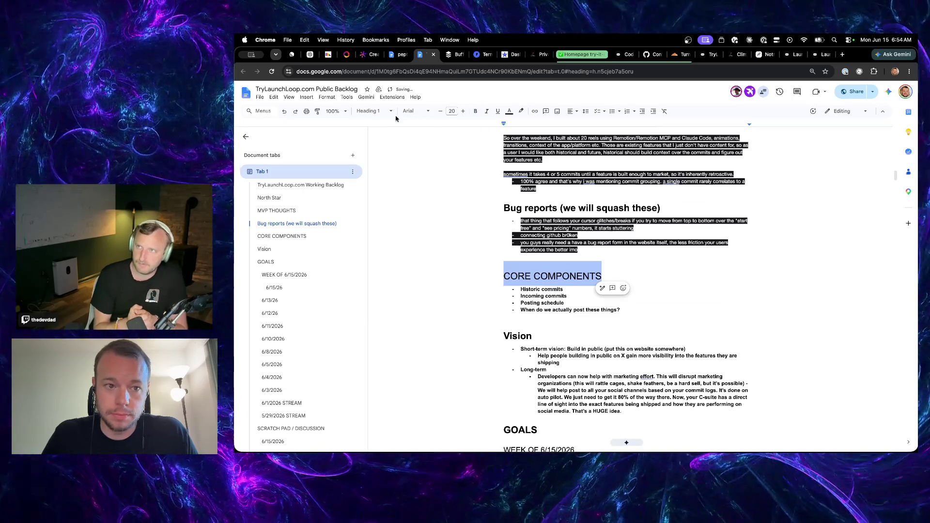
left_click(374, 110)
left_click(386, 230)
left_click(540, 314)
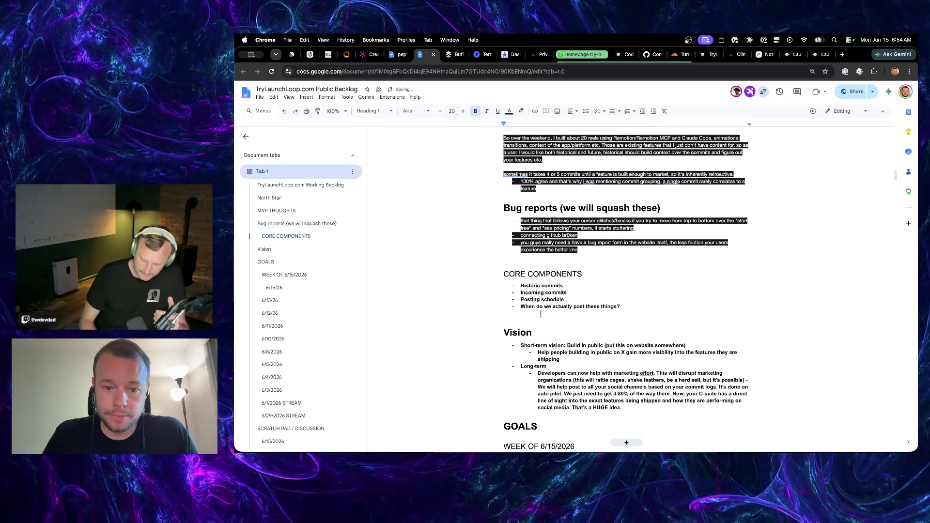
key("BackSpace")
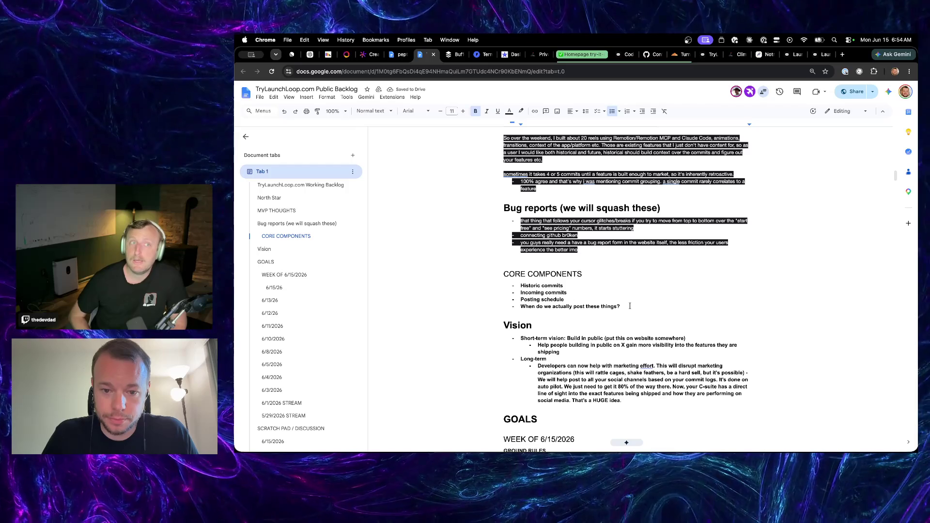
scroll(629, 305, "down", 1)
- Delete the posting-question and empty bullets so the list ends with Posting schedule, glancing at the meeting window
key("BackSpace")
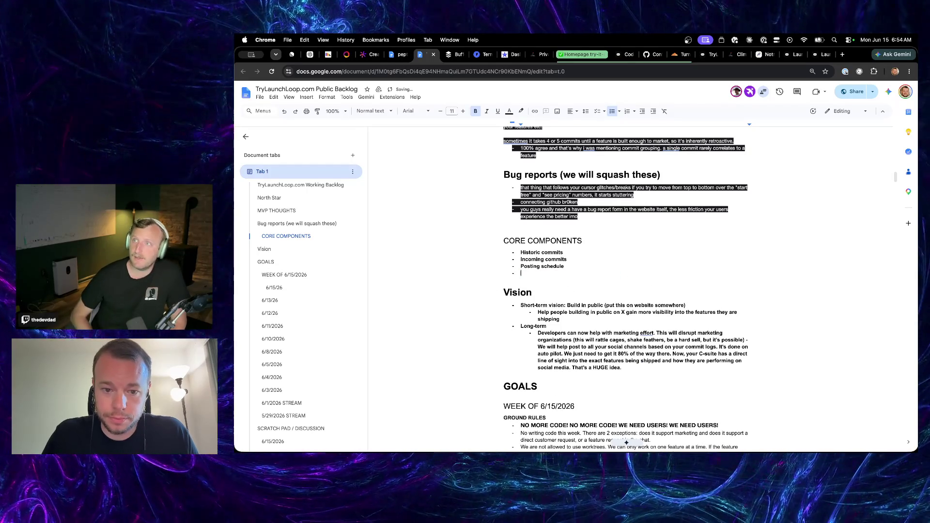
key("BackSpace")
key("BackSpace")
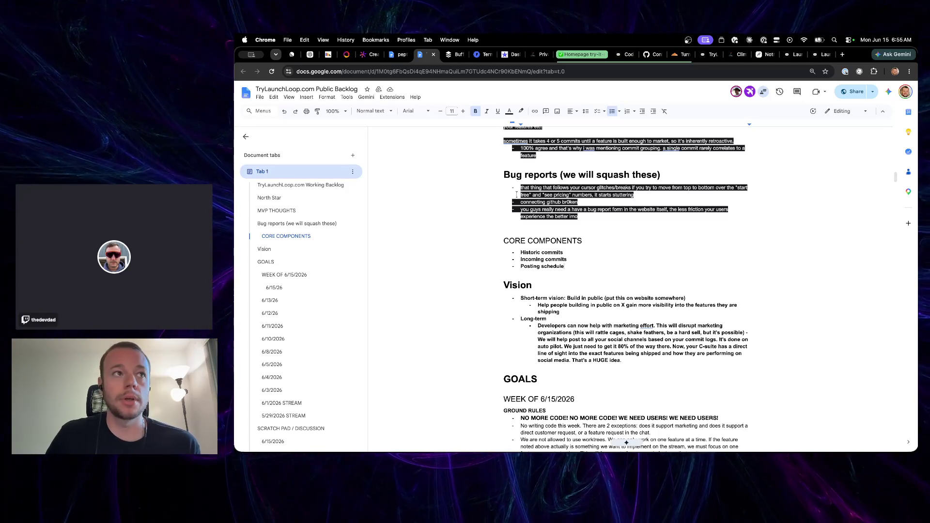
key("ctrl+Up")
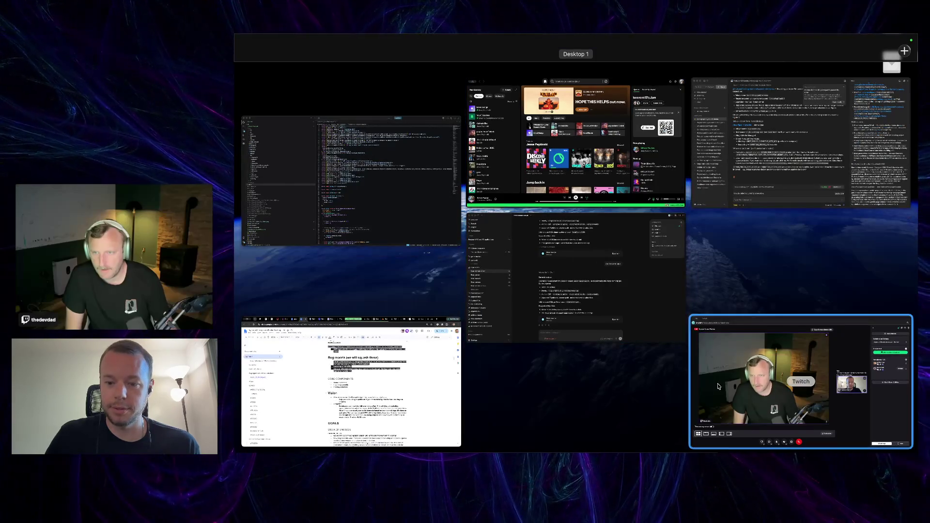
left_click(799, 378)
key("ctrl+Up")
left_click(348, 276)
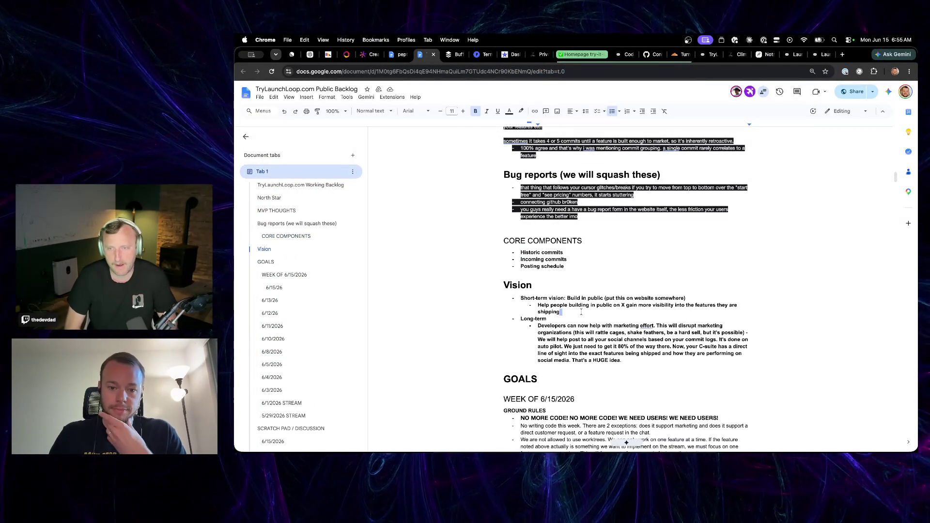
- Insert a 'Mission' Heading 1 above Vision, clear the stray blank lines, and start a body line beneath it
left_click(543, 284)
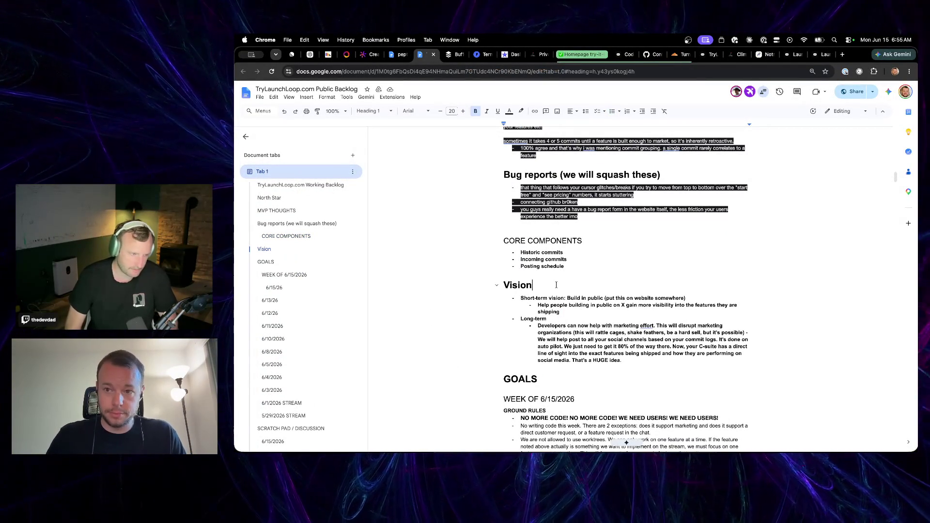
key("Return")
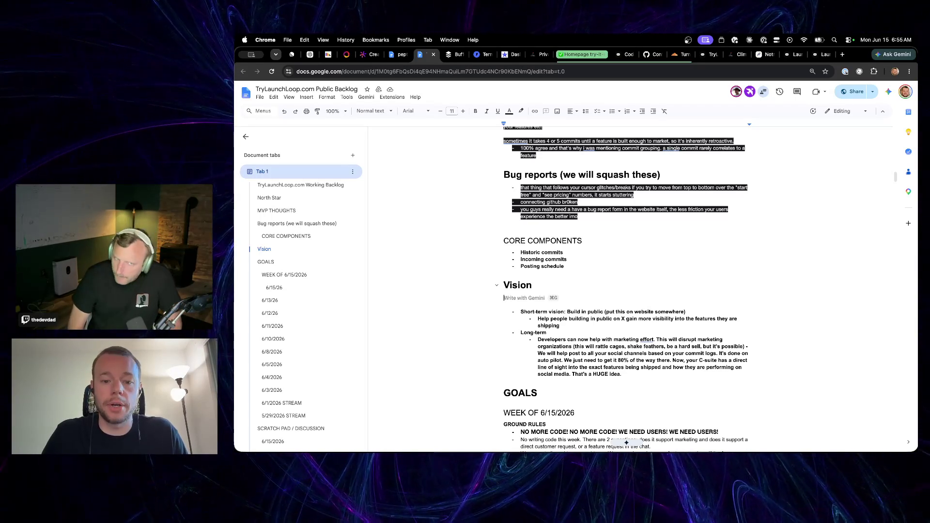
left_click(510, 285)
key("Return")
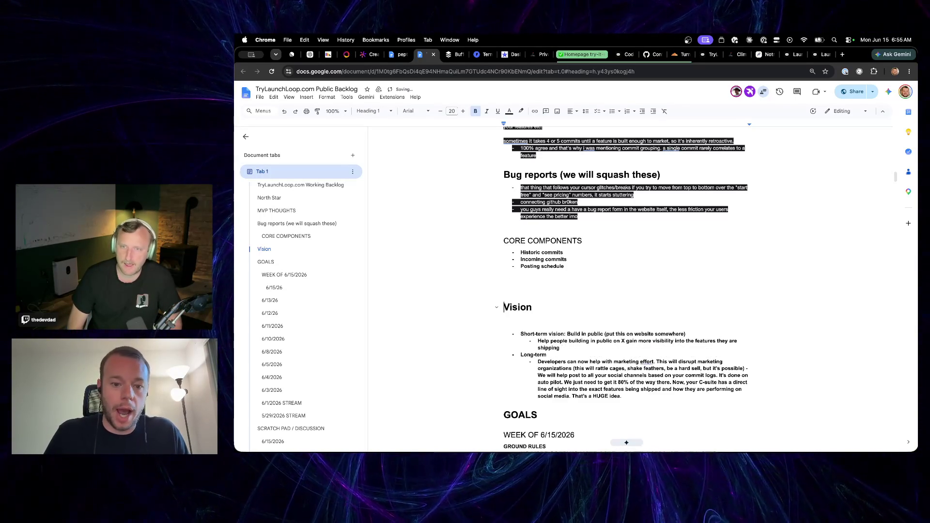
key("Return")
type("Mission")
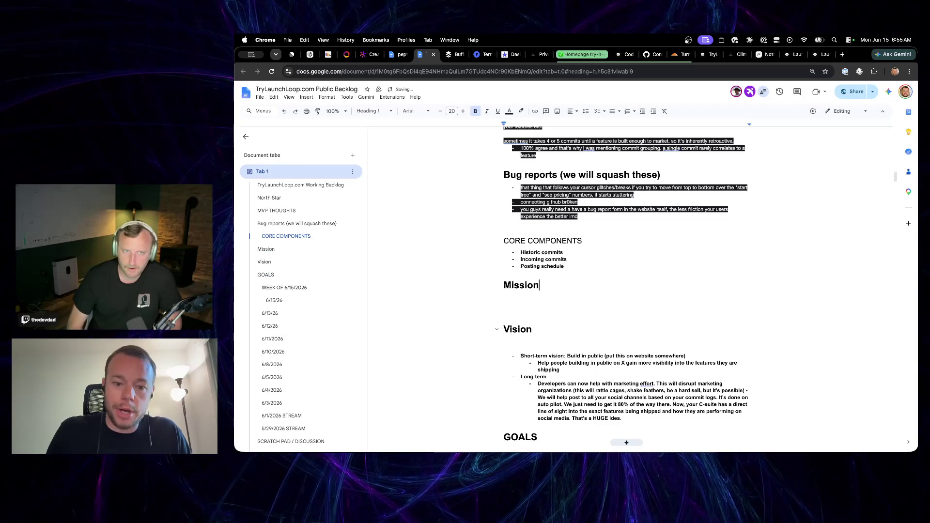
key("Down")
key("Down")
key("Down")
key("BackSpace")
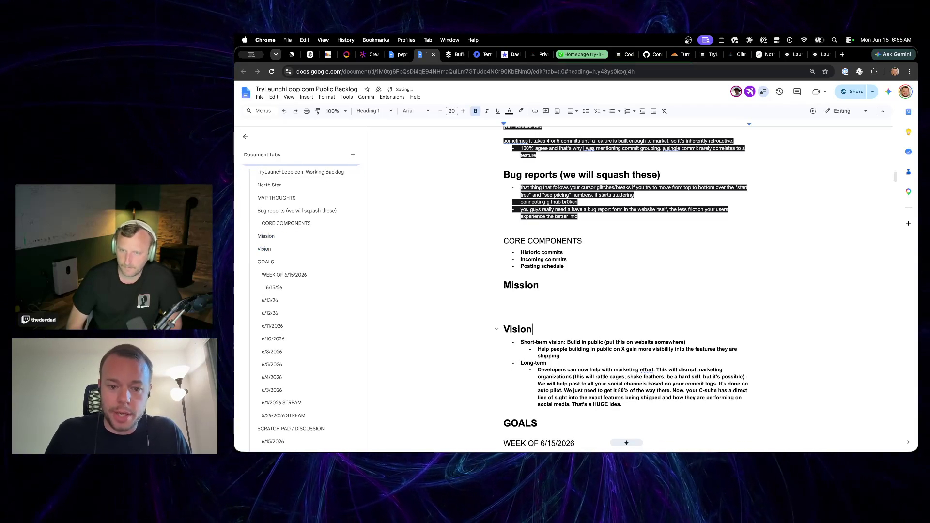
left_click(535, 299)
key("BackSpace")
key("BackSpace")
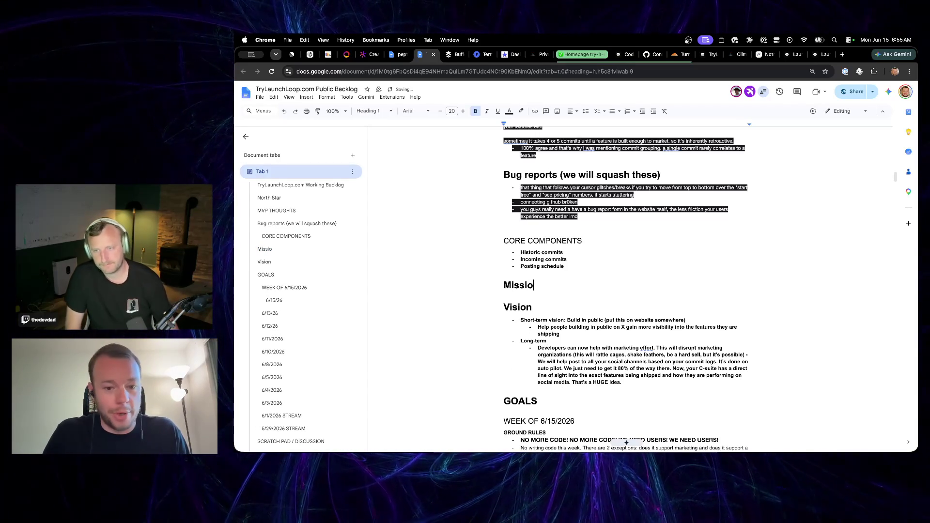
type("n")
key("Return")
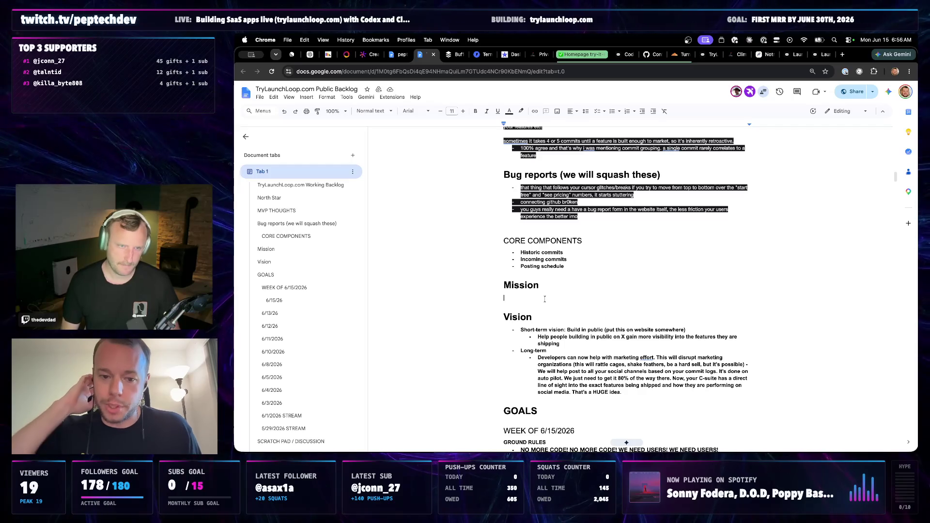
scroll(544, 298, "up", 2)
scroll(544, 298, "up", 1)
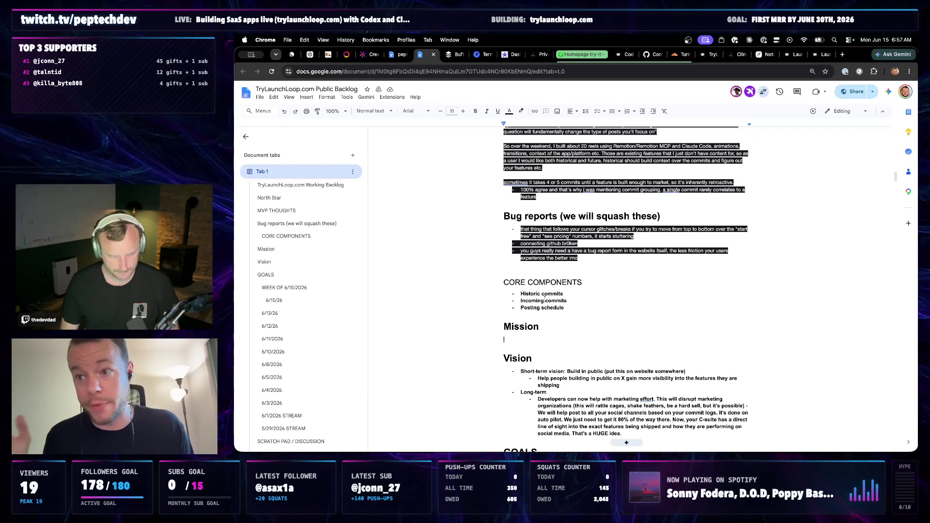
scroll(545, 298, "up", 1)
scroll(544, 298, "up", 1)
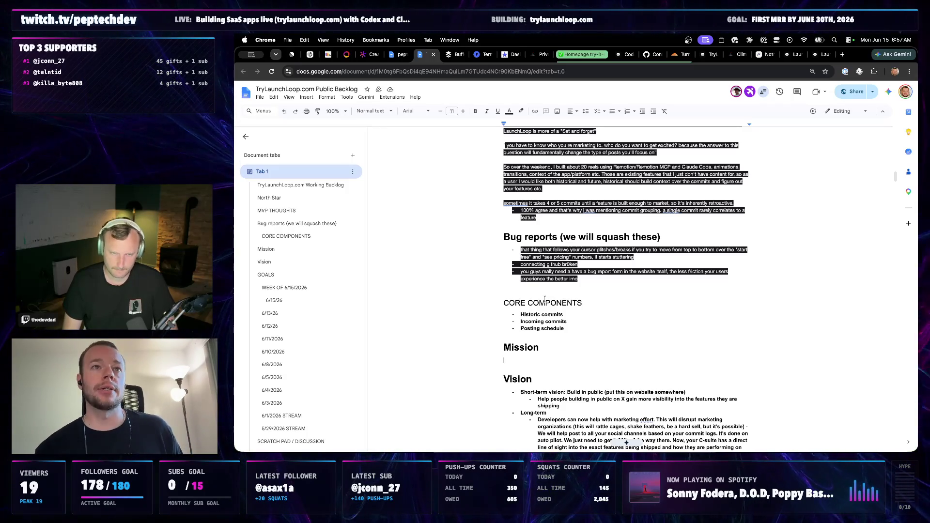
scroll(544, 298, "up", 1)
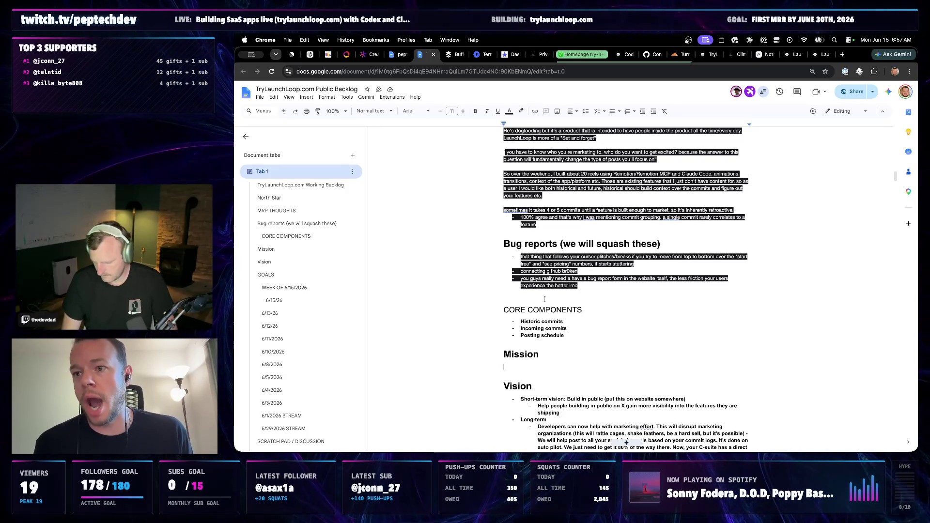
scroll(543, 298, "up", 1)
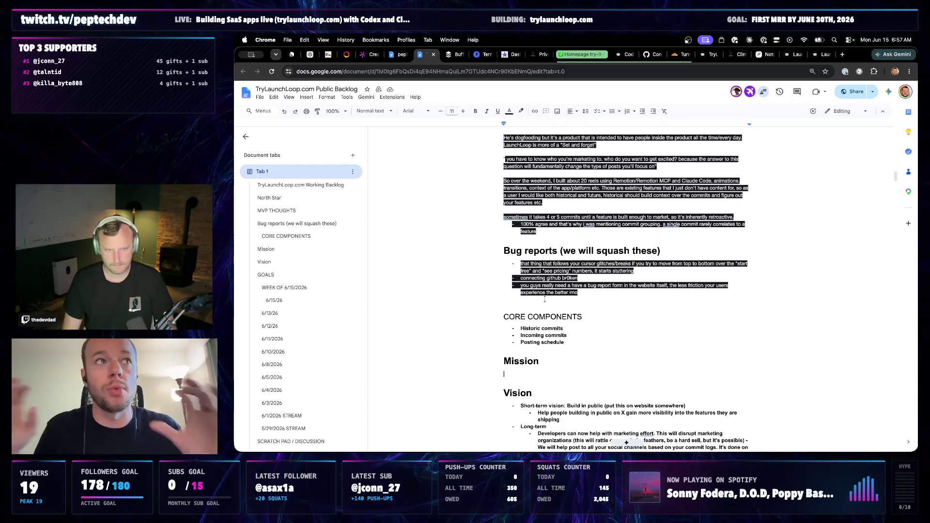
scroll(545, 299, "up", 1)
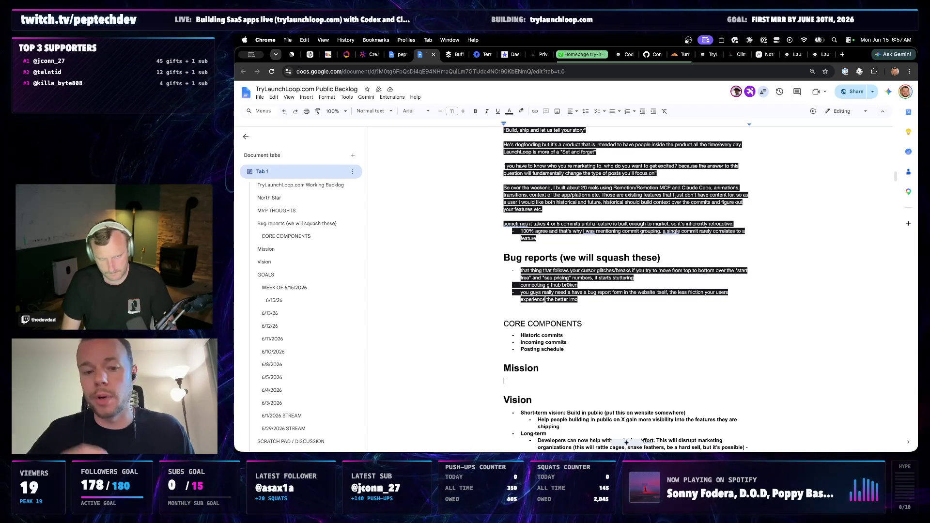
scroll(566, 379, "up", 1)
scroll(593, 318, "down", 5)
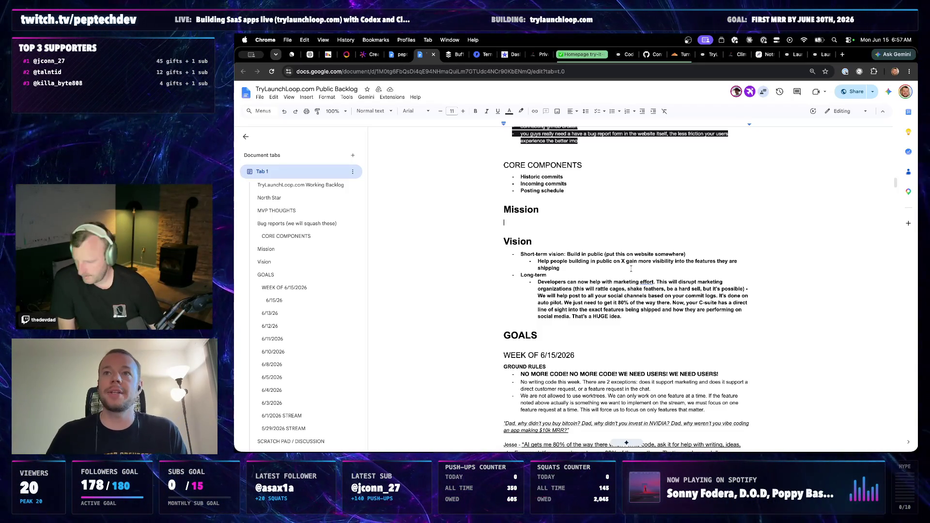
mouse_move(521, 368)
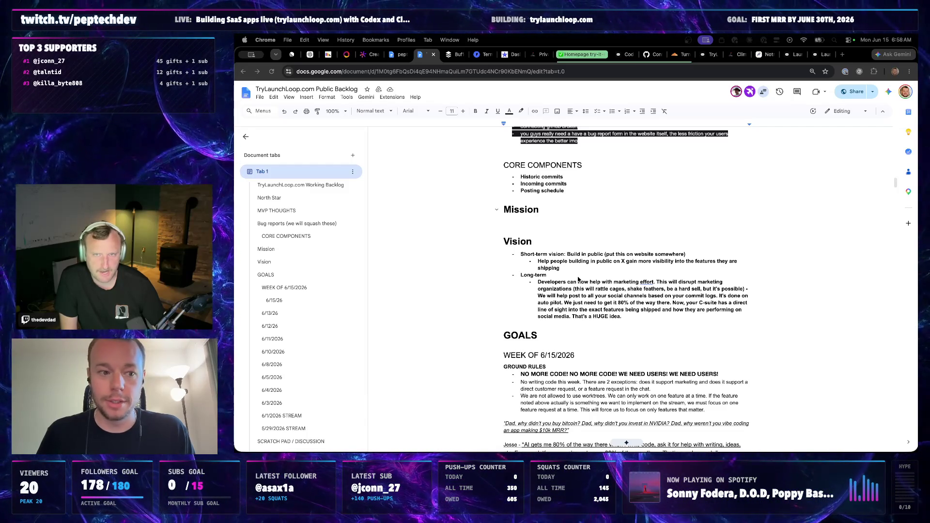
scroll(595, 232, "down", 5)
scroll(594, 233, "down", 5)
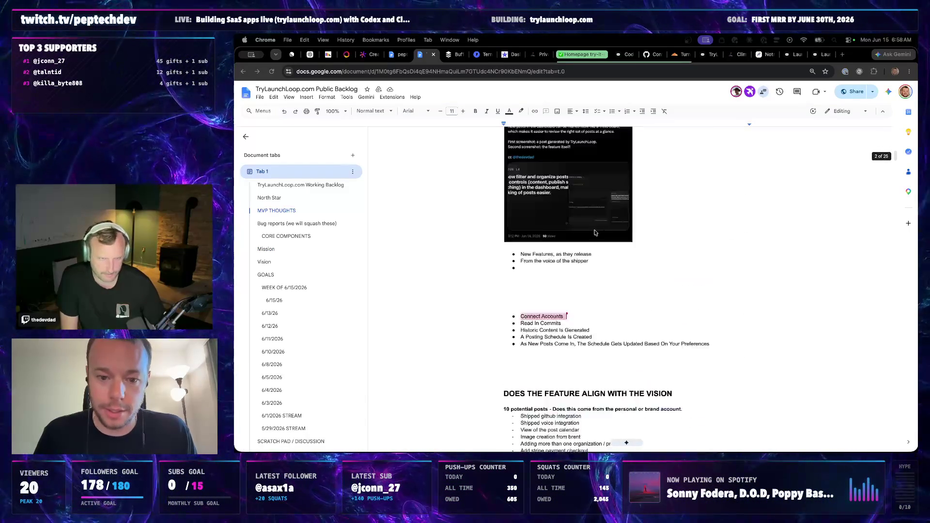
scroll(594, 232, "down", 1)
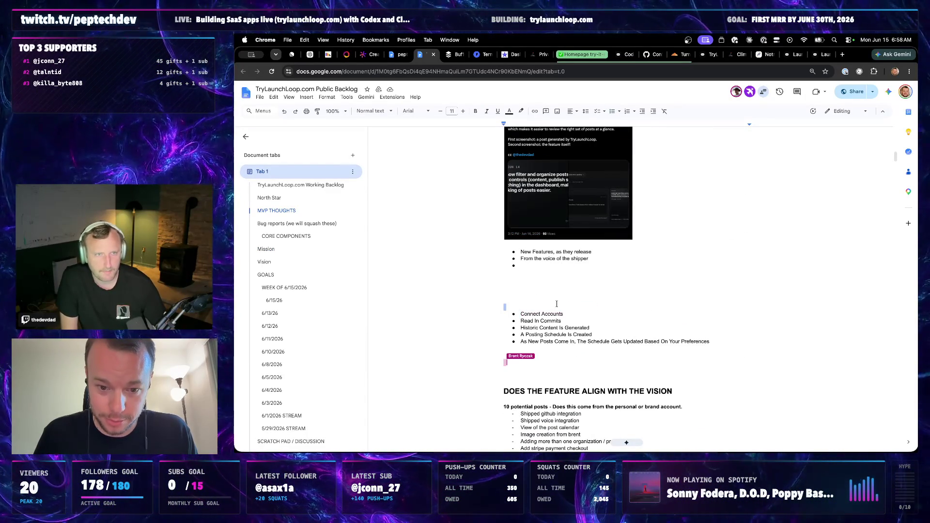
- Place the caret on the empty line just above the MVP steps list
left_click(556, 304)
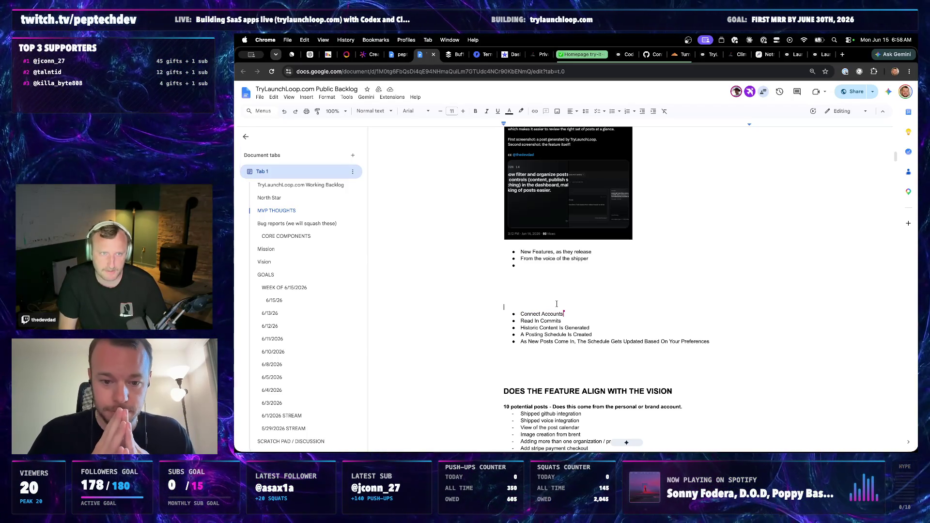
left_click(557, 304)
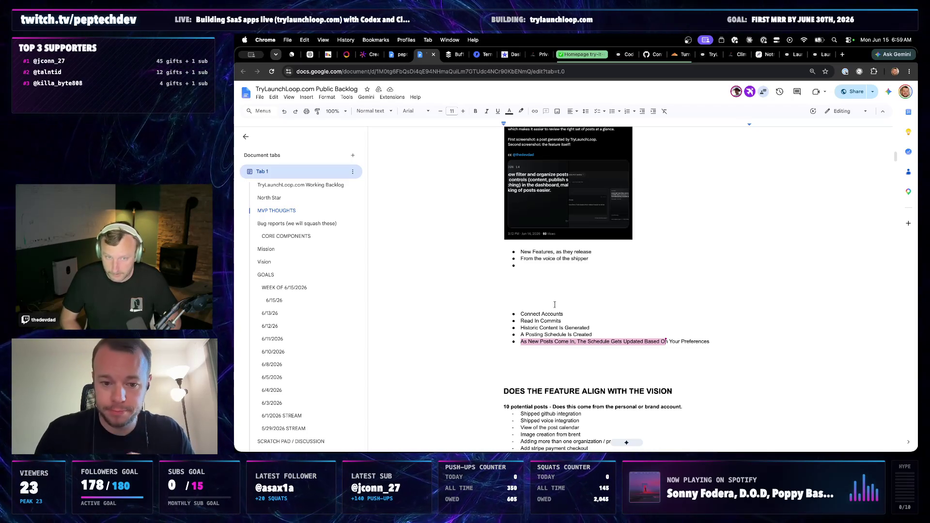
- Retype the voice step in title case as 'Define Your Voice - How Do You Want Your Posts Voice'
key("Return")
type("DEfine your voice")
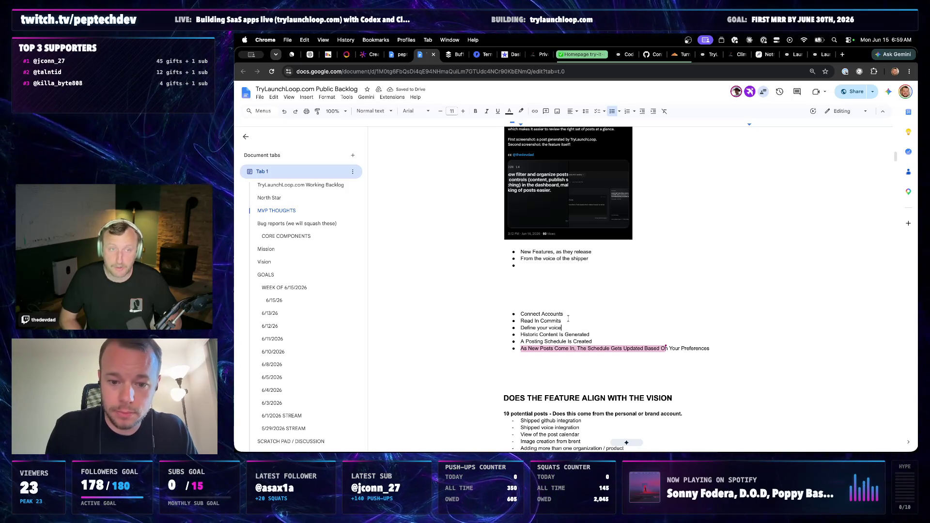
type("- How do")
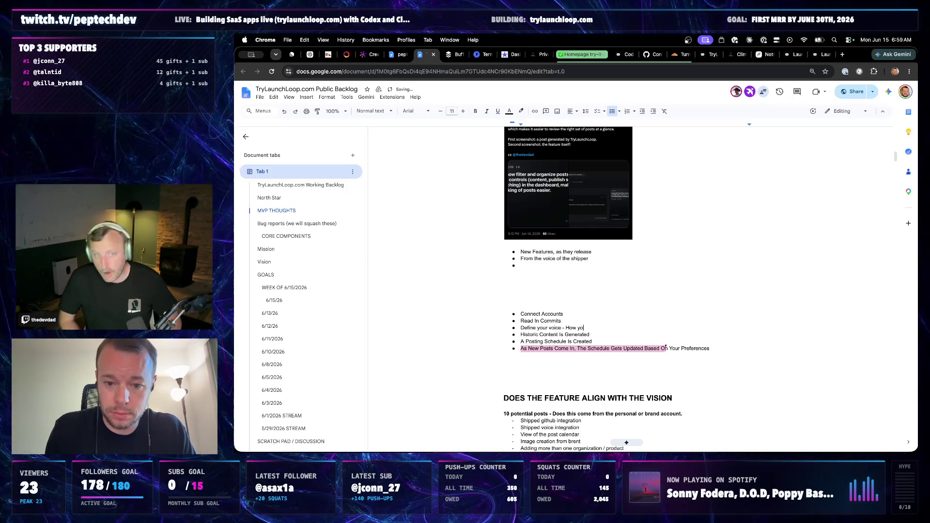
type("ts to sound")
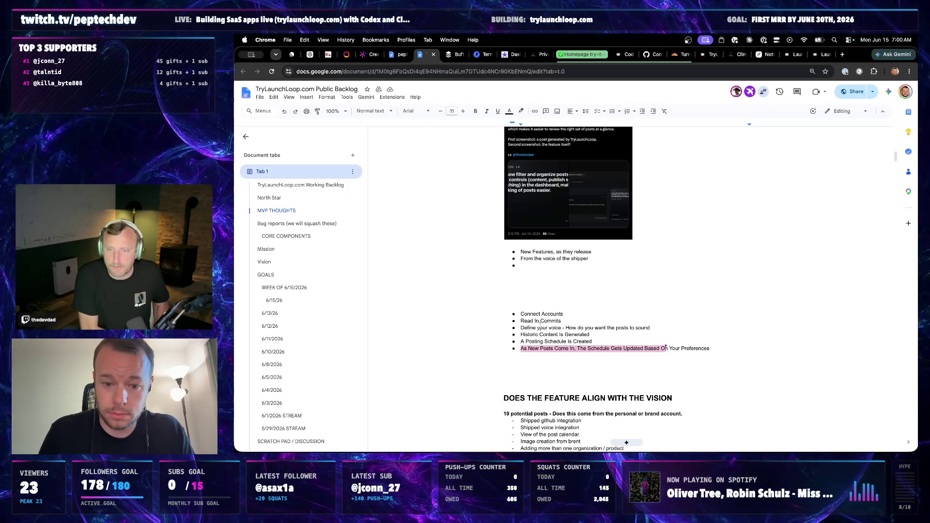
left_click(537, 328)
key("BackSpace")
type("V")
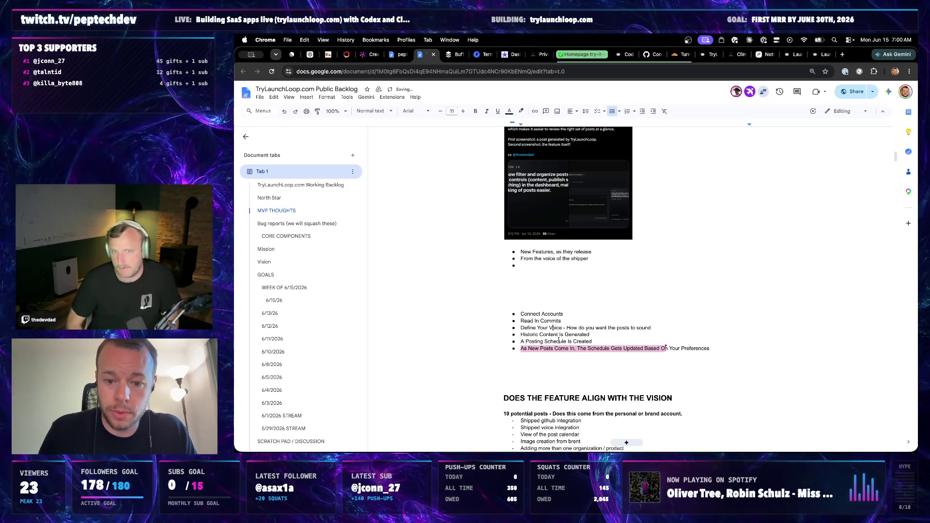
left_click_drag(651, 328, 582, 329)
type("D")
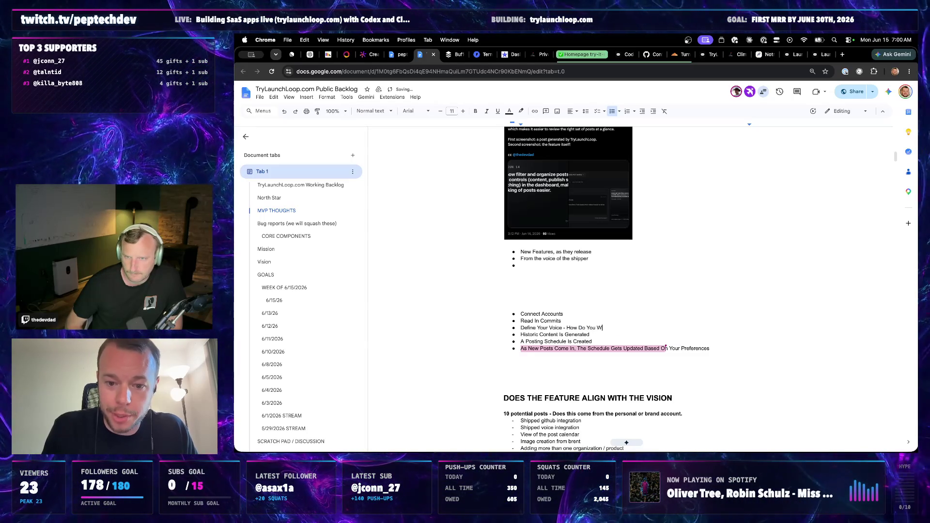
type("Voice")
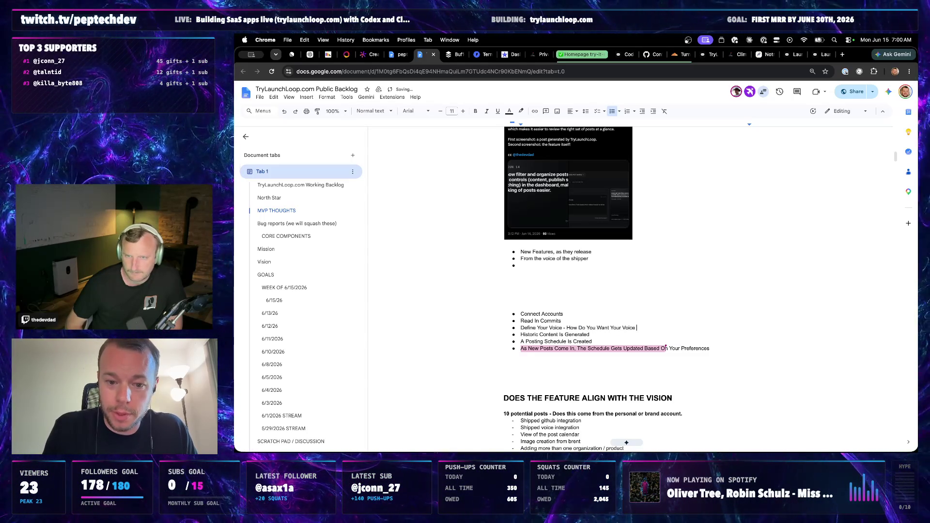
key("BackSpace")
key("BackSpace")
key("BackSpace")
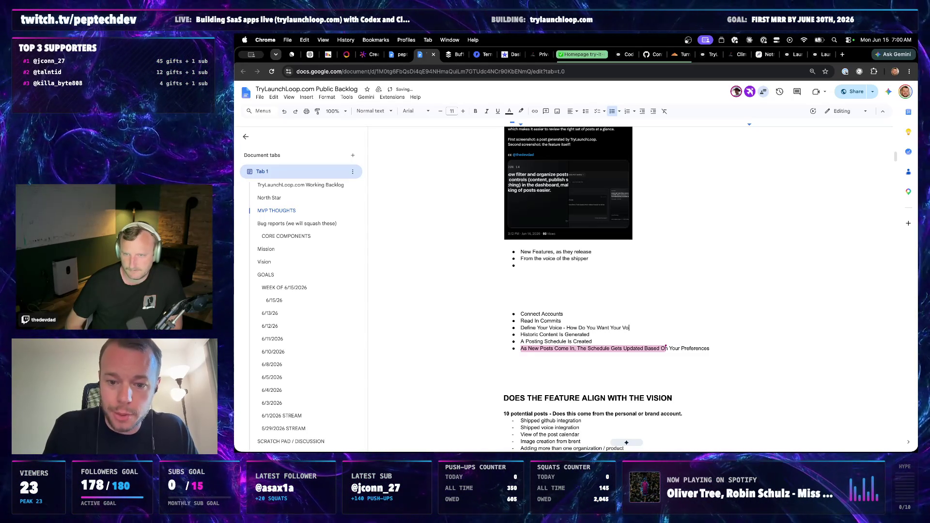
type("Posts ")
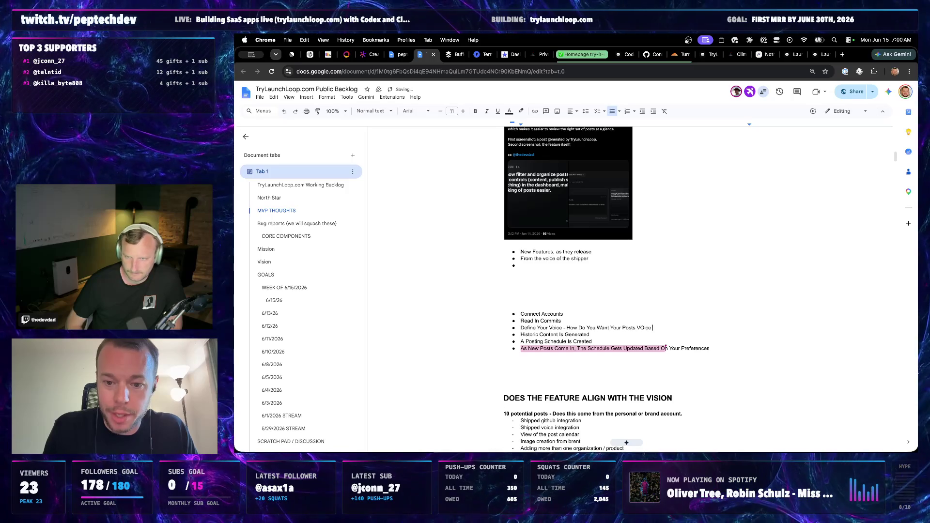
type("Voic")
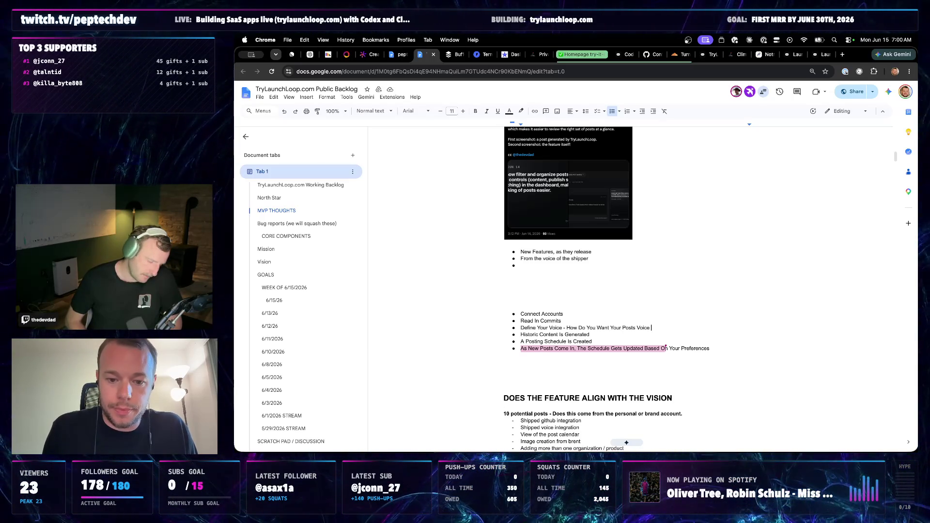
- Add a 'Define Your Brand Identity' step about how post images should look below the voice step
key("Return")
type("Define")
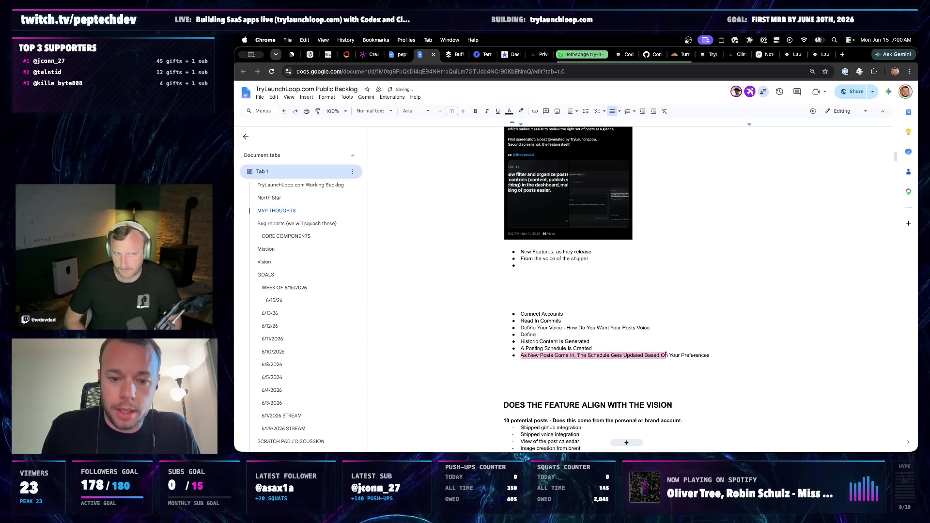
type(" Your Brand")
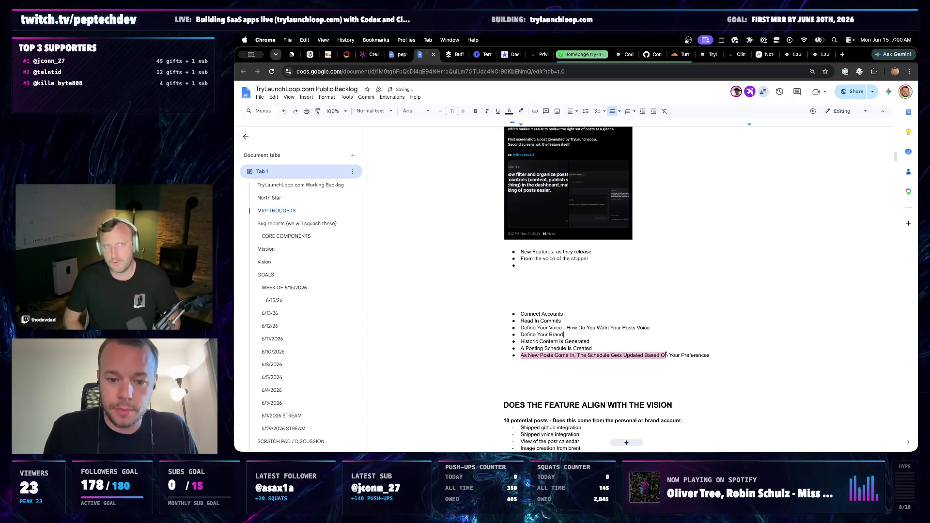
type(" Identity ")
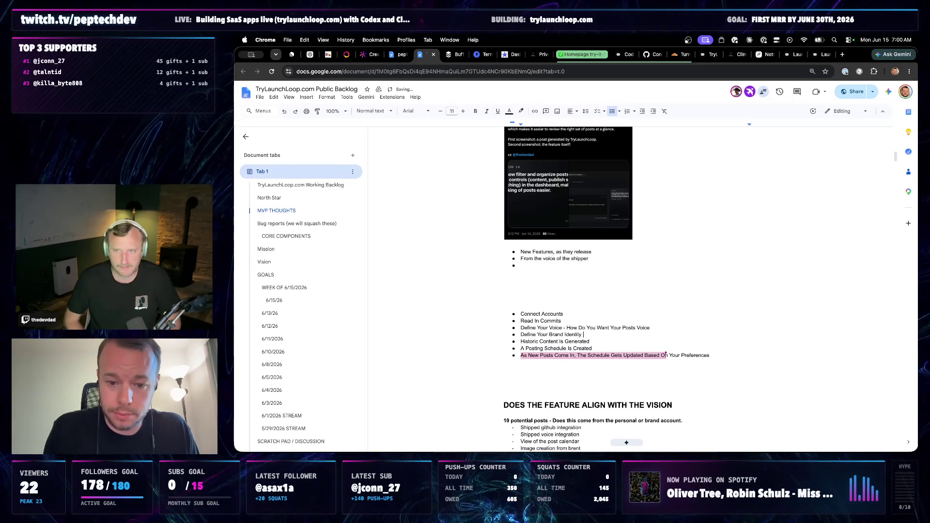
type("(i.e. the image")
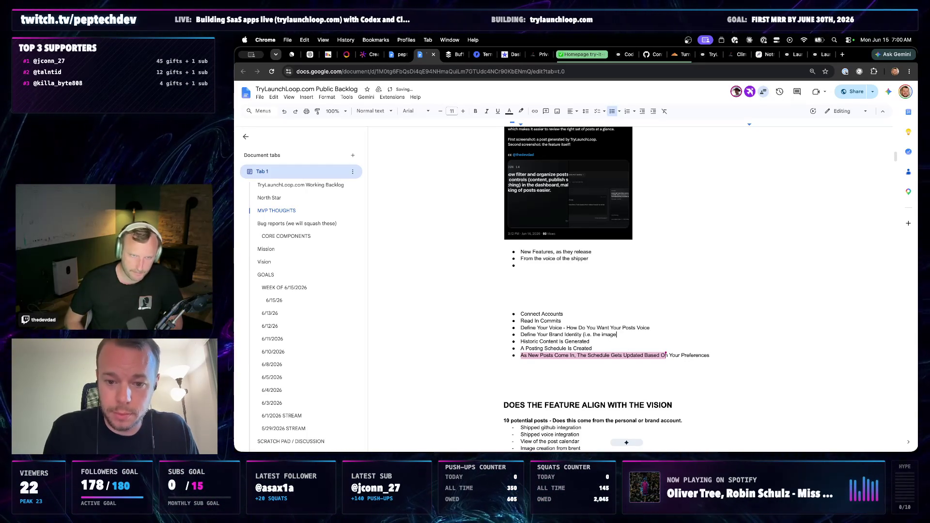
type(") -")
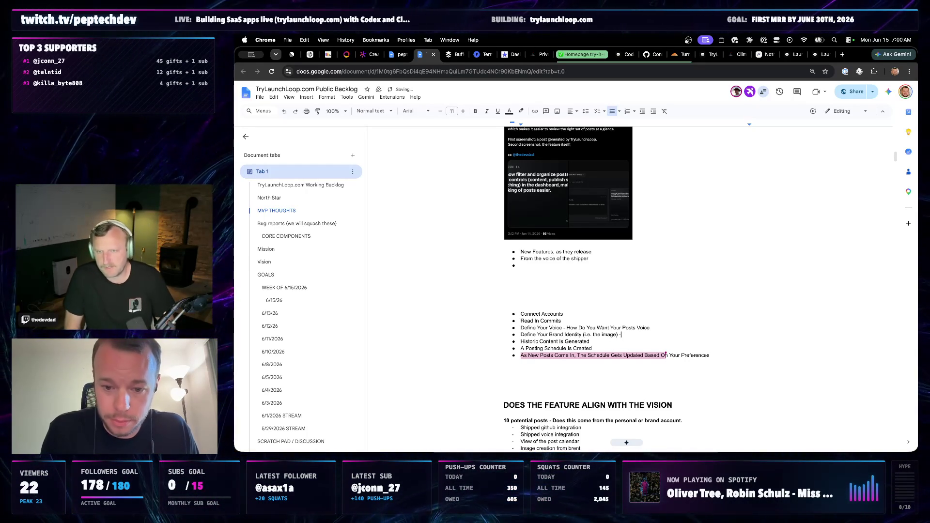
key("BackSpace")
key("BackSpace")
key("BackSpace")
type("generation) -")
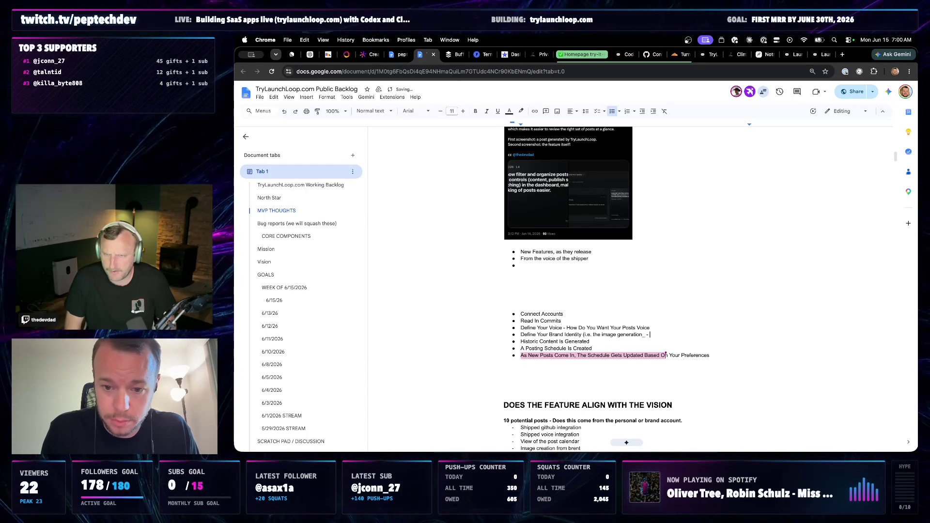
key("BackSpace")
key("BackSpace")
key("BackSpace")
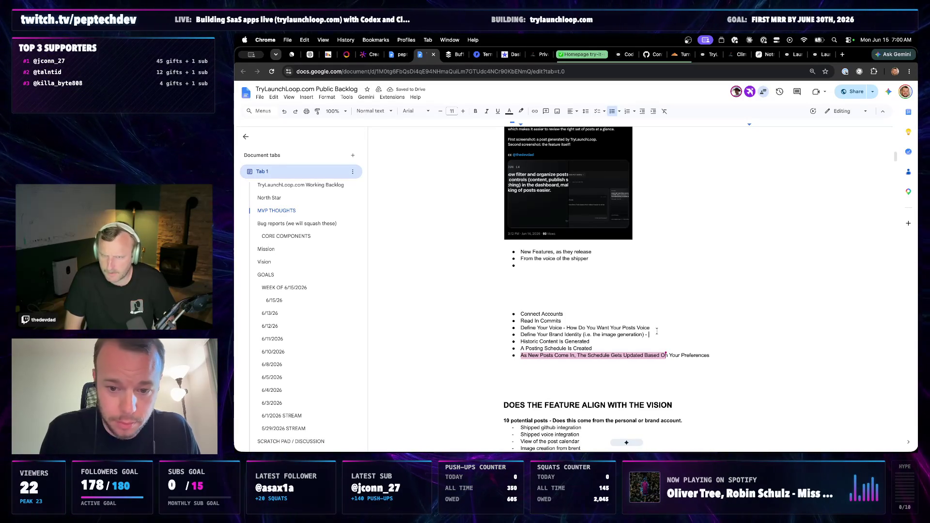
type("How Do You Want Your")
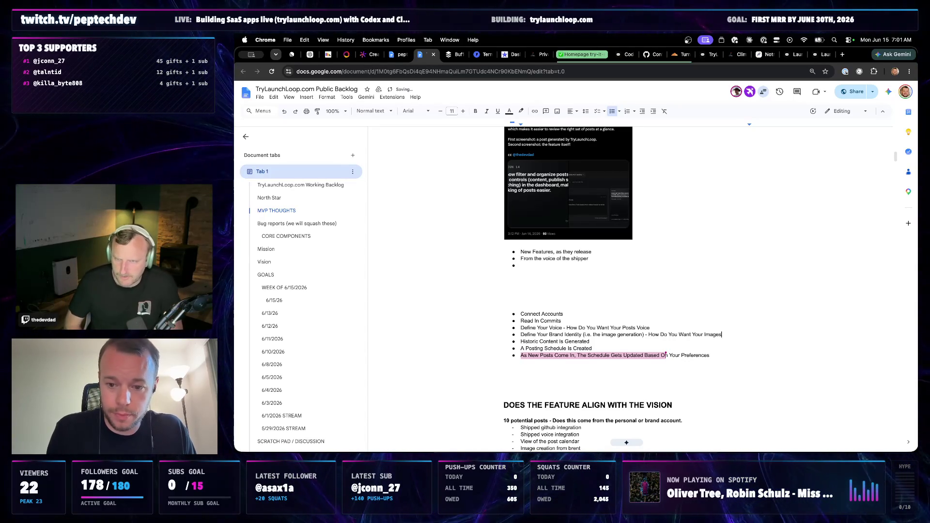
type("Images To Be Ge")
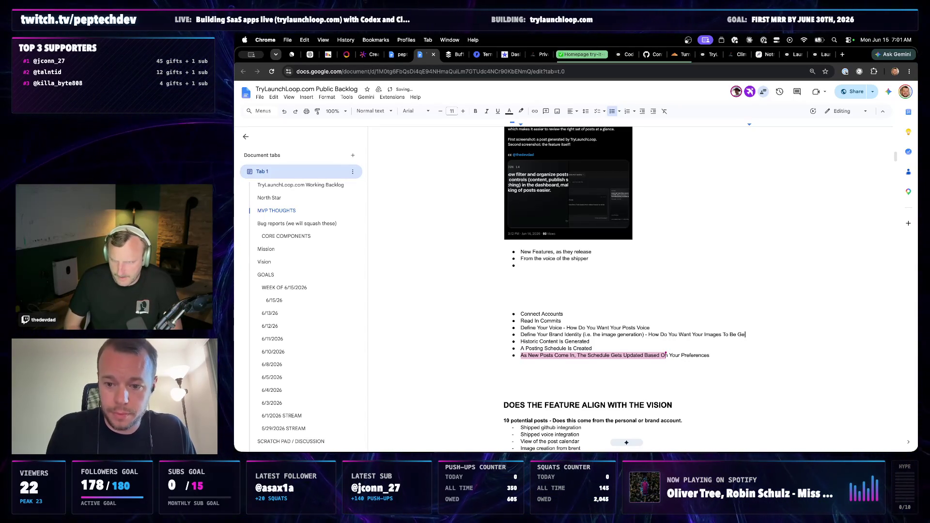
type("ooked Like")
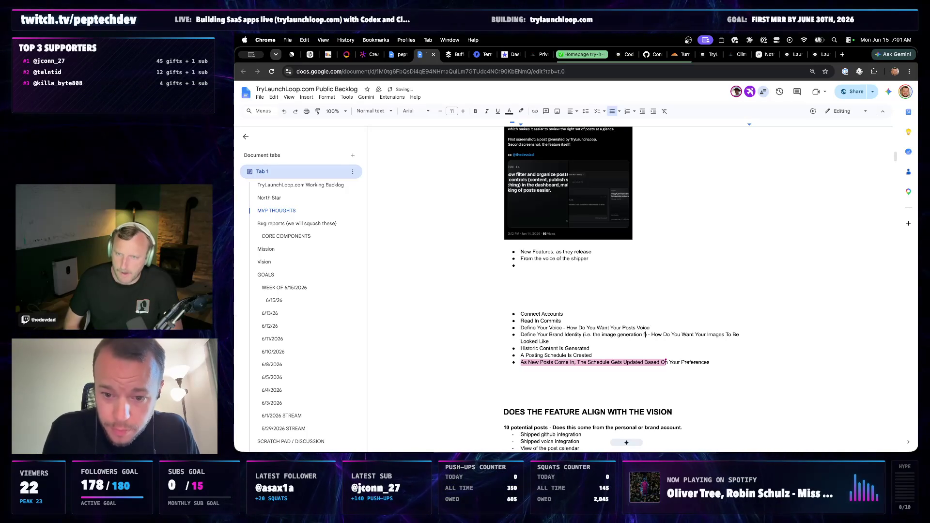
type("or post)")
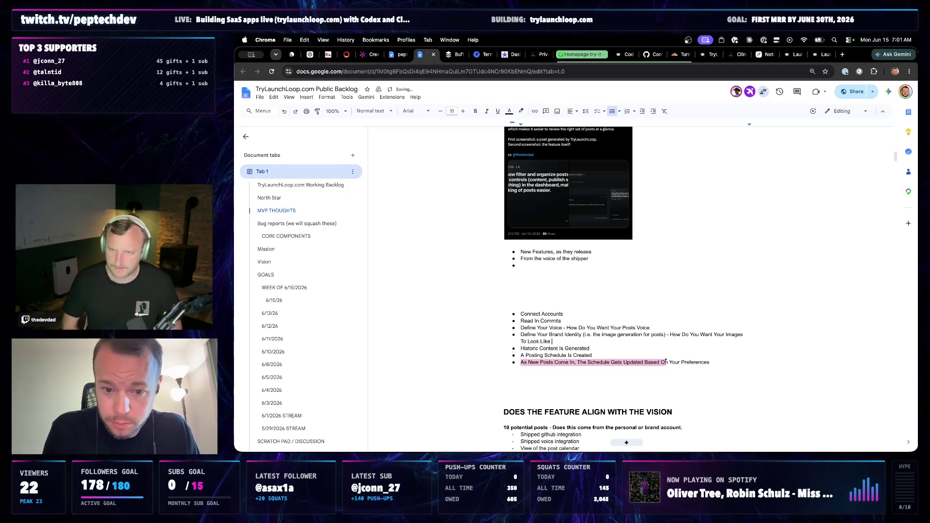
type("ike")
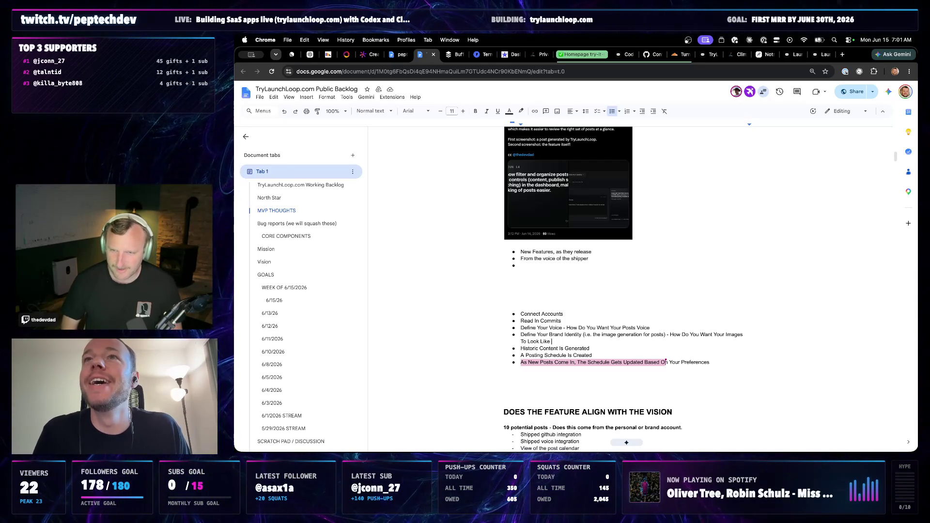
left_click(665, 361)
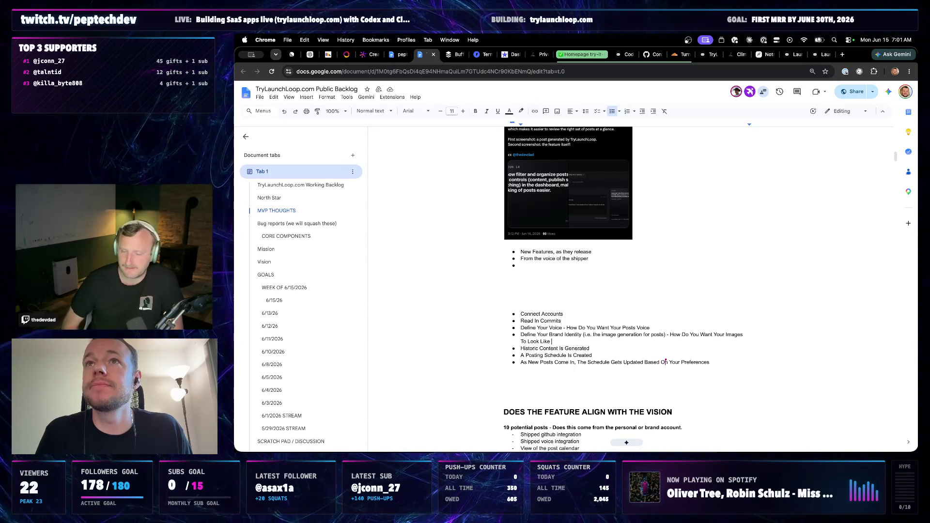
scroll(587, 273, "down", 1)
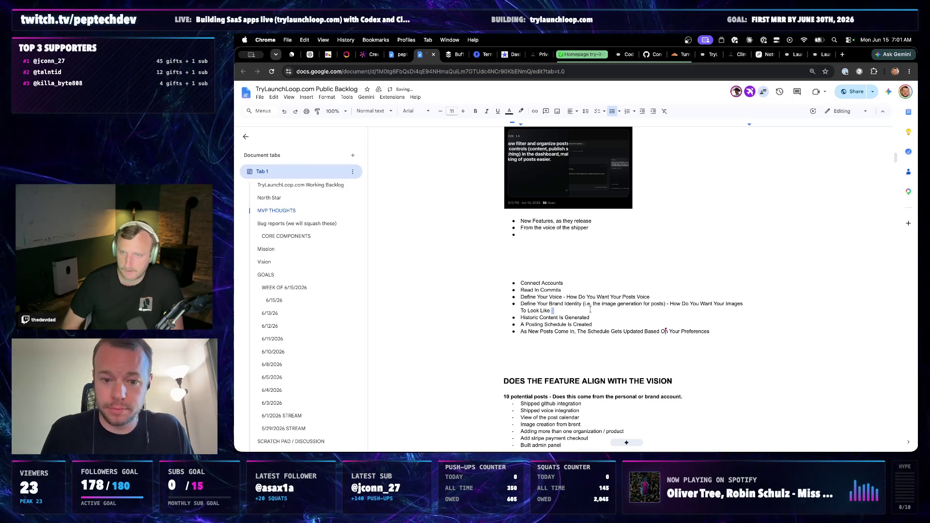
- Go to the LaunchLoop posts dashboard and enter the project voice settings
left_click(818, 54)
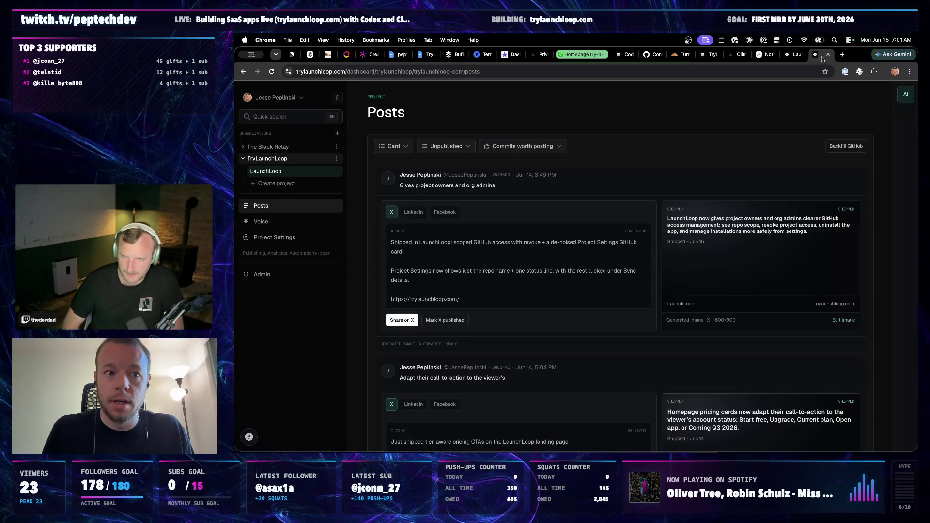
left_click(795, 54)
left_click(796, 54)
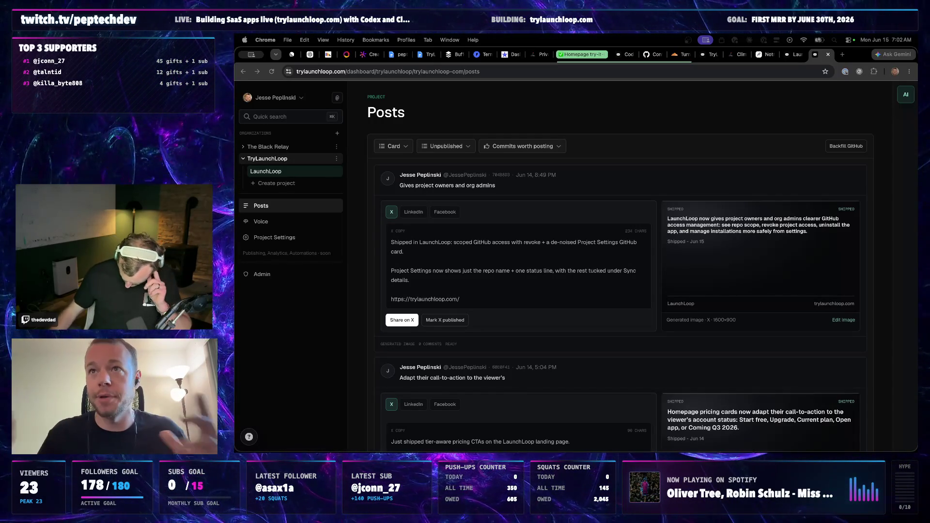
left_click(266, 223)
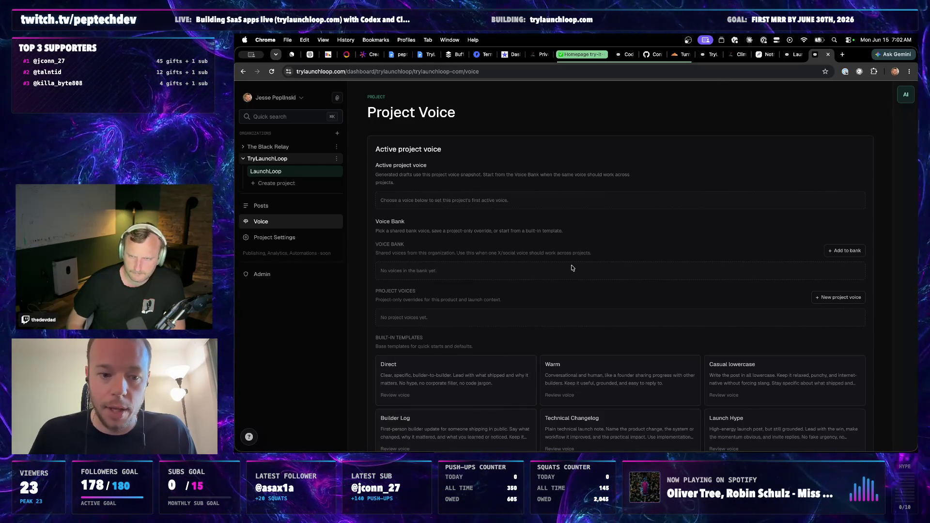
scroll(572, 268, "down", 3)
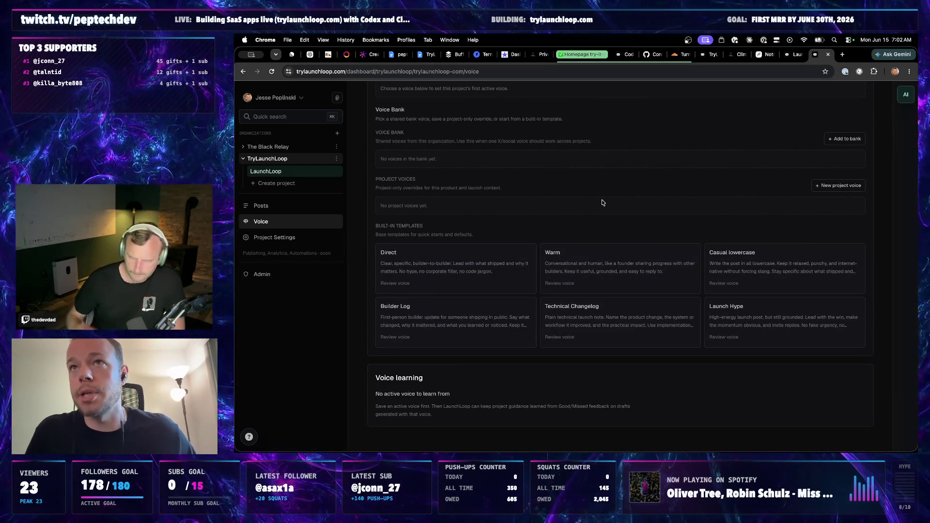
scroll(602, 202, "up", 1)
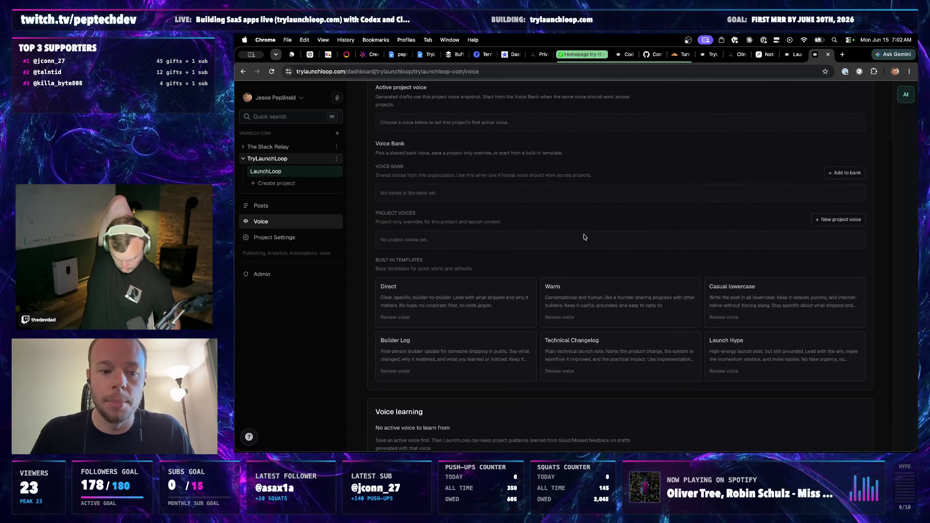
scroll(603, 211, "up", 1)
scroll(606, 224, "up", 1)
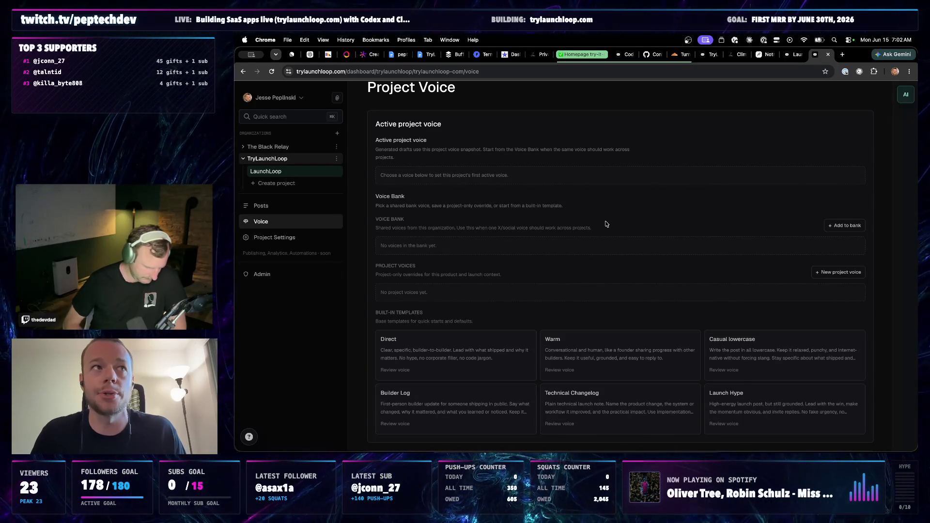
scroll(605, 225, "down", 3)
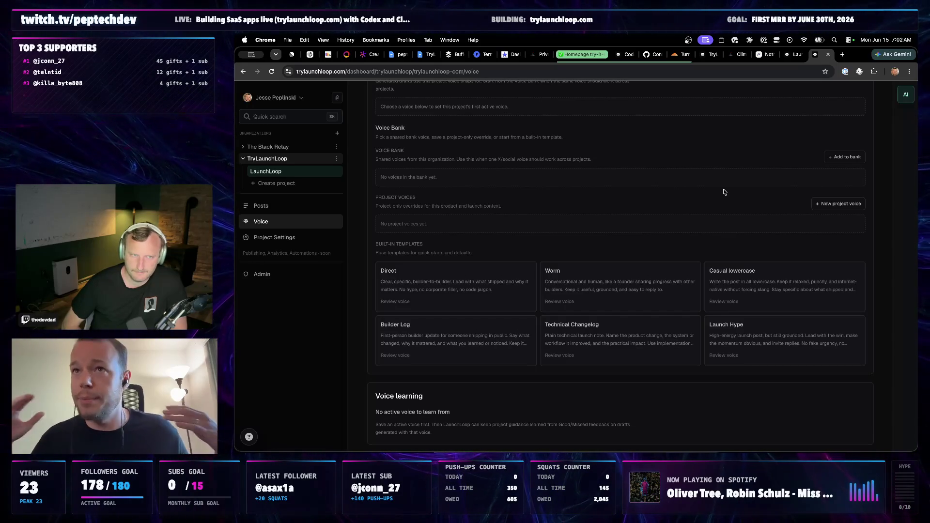
scroll(723, 191, "up", 1)
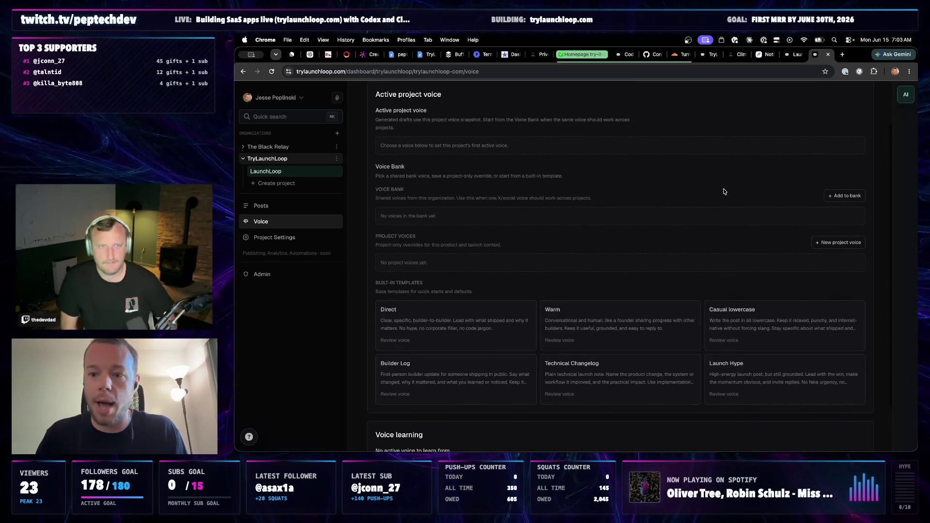
- Start a new bank voice, copy its AI import prompt, and switch to Codex
left_click(844, 195)
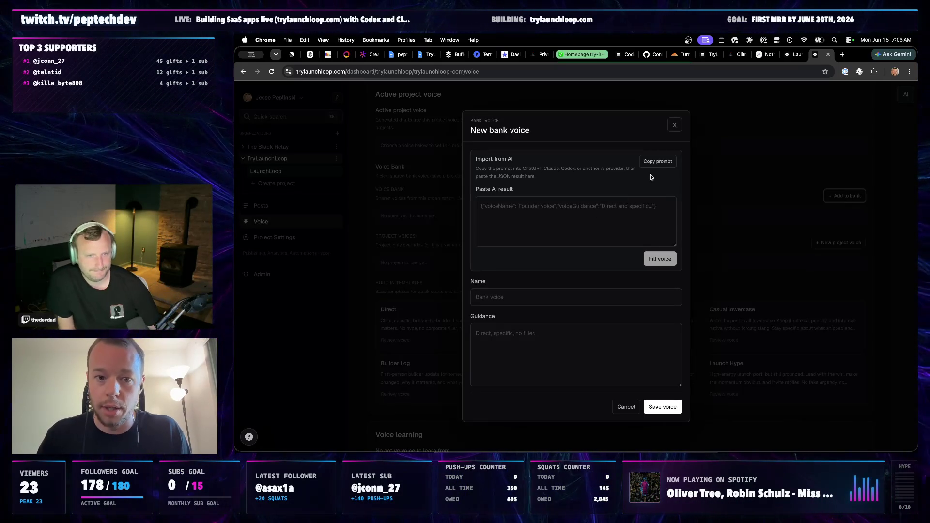
left_click(657, 161)
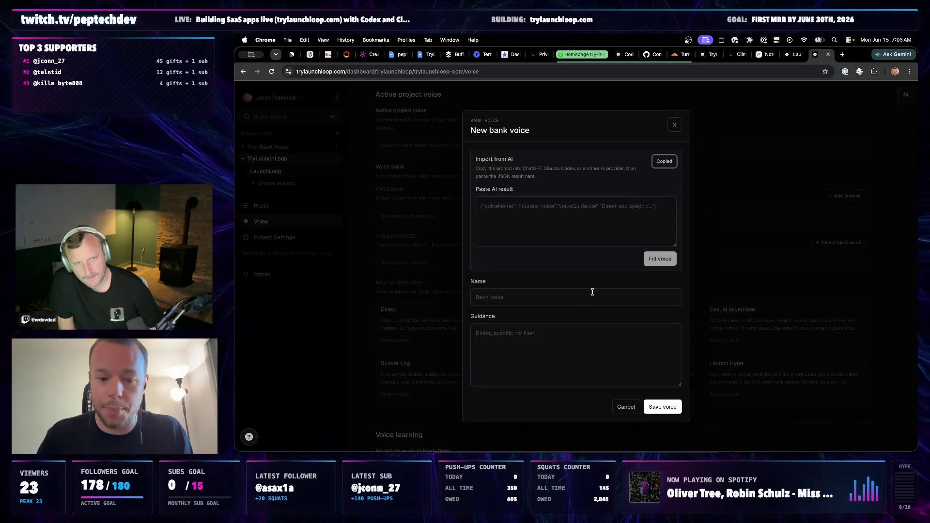
key("super+Tab")
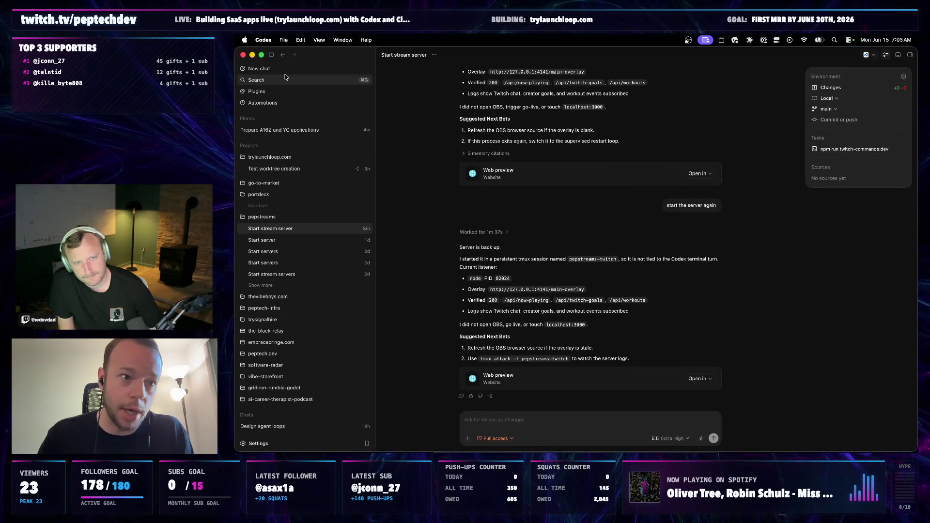
scroll(337, 329, "down", 10)
scroll(338, 329, "up", 1)
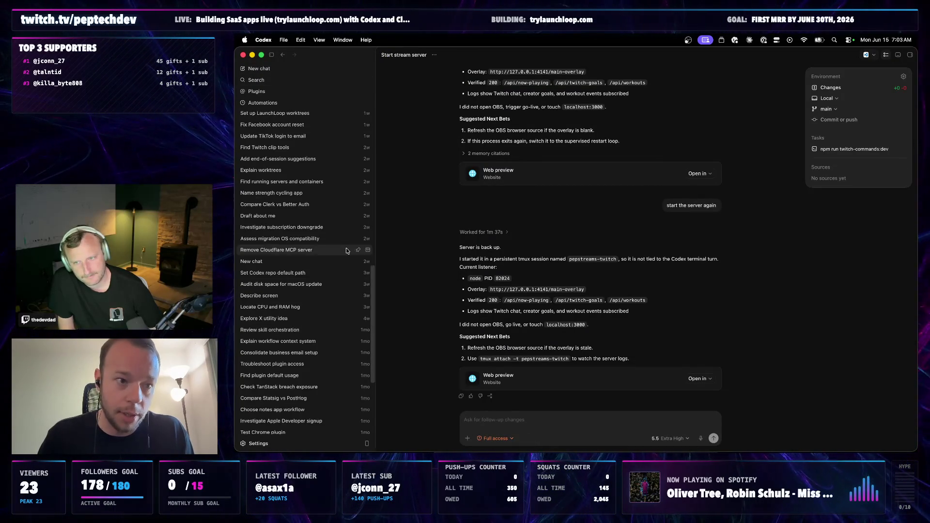
scroll(338, 329, "up", 3)
scroll(338, 329, "up", 3)
scroll(375, 196, "up", 2)
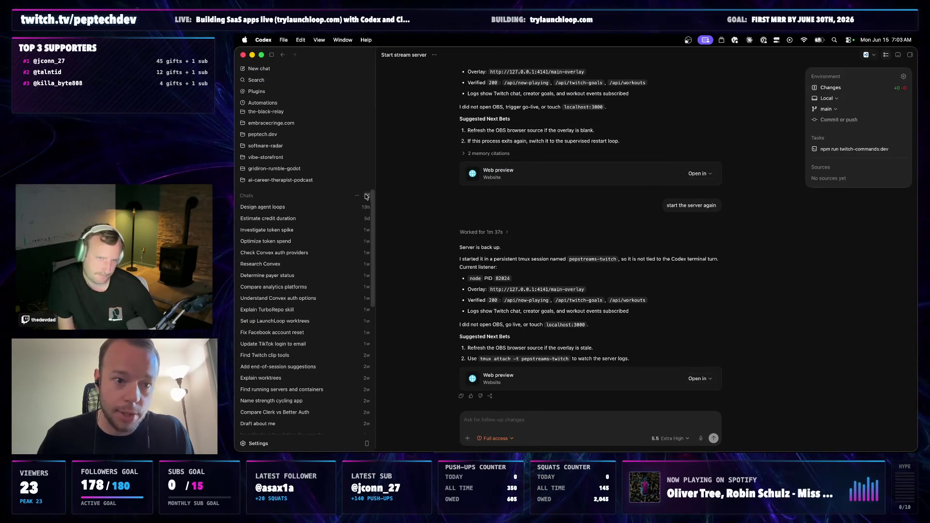
- Send the pasted TryLaunchLoop voice-profile prompt in a fresh Codex chat and expand it to read
key("super+n")
key("super+v")
key("Return")
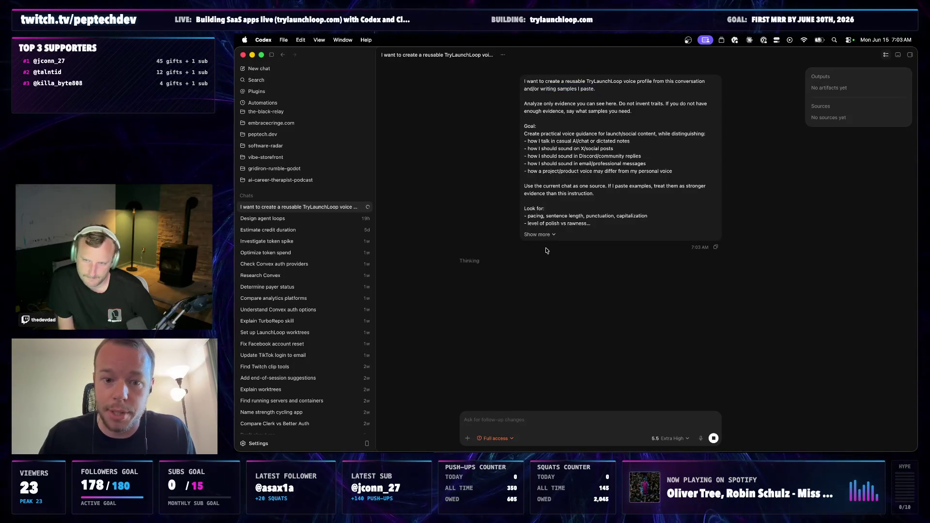
left_click(540, 234)
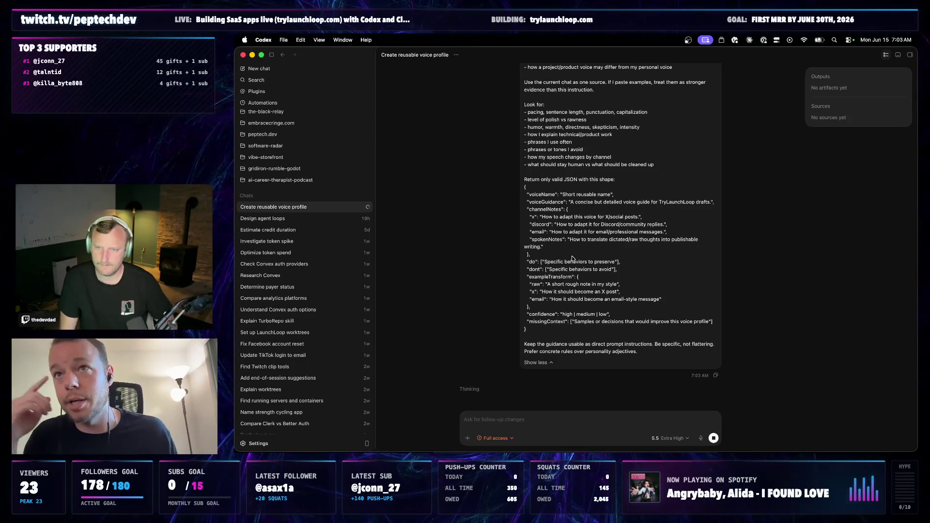
- Return to the browser and close the New bank voice form without saving
left_click(472, 454)
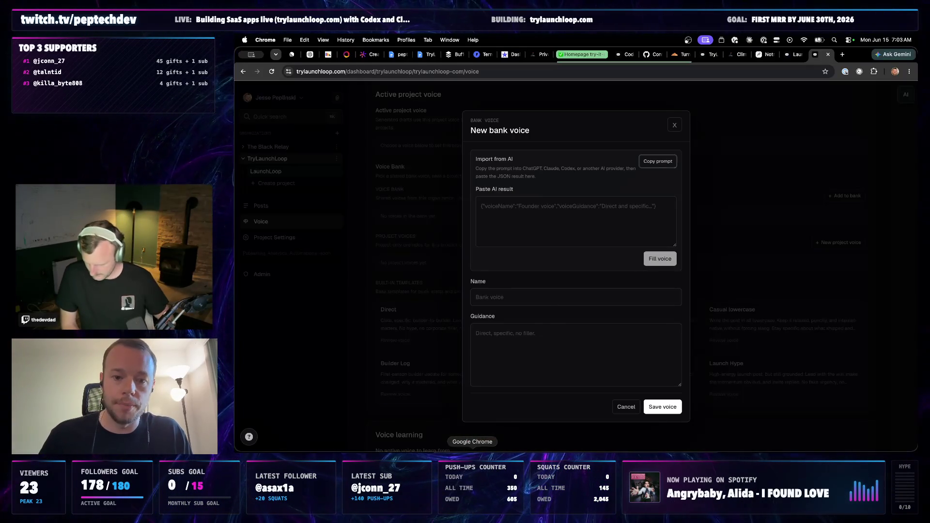
left_click(638, 199)
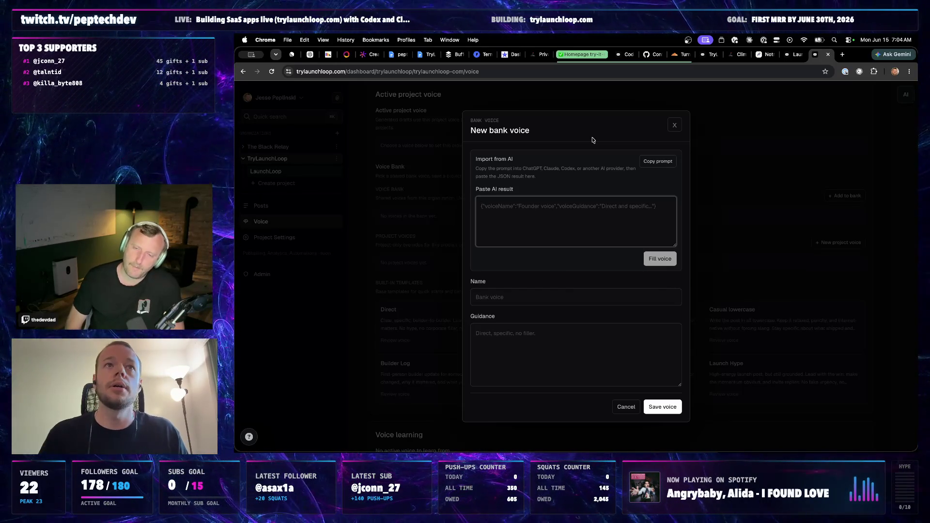
left_click(674, 125)
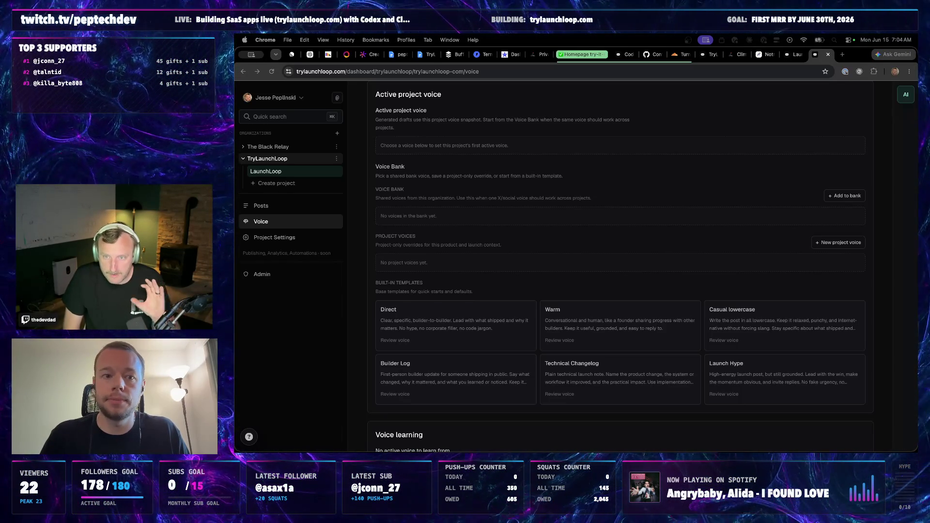
- Paste the viewer's accelerated-content campaign question on a new line beneath the commit-grouping note
left_click(420, 55)
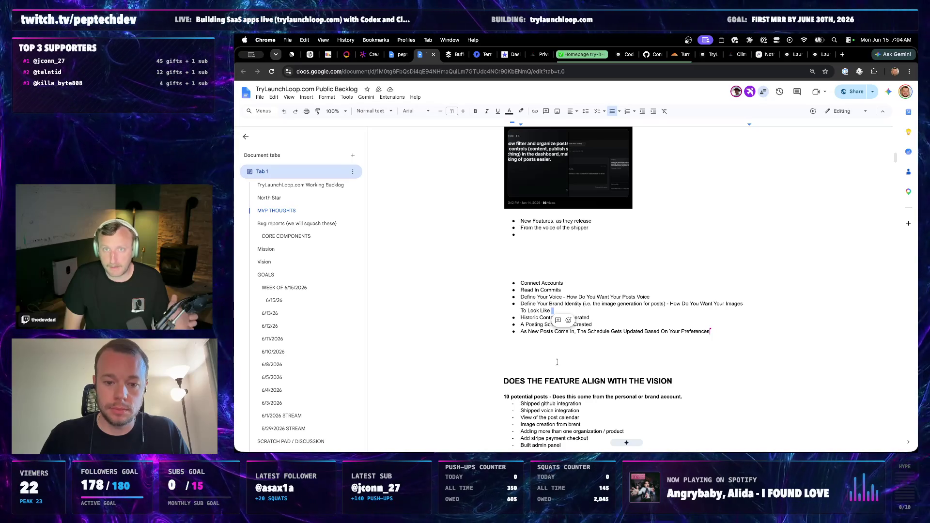
scroll(557, 362, "down", 3)
scroll(574, 355, "down", 7)
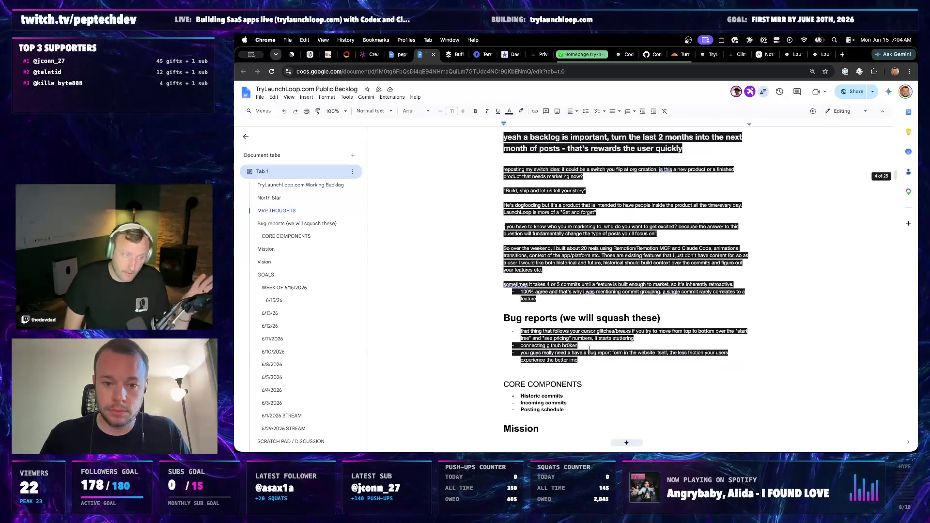
left_click(557, 299)
key("Return")
key("Return")
key("ctrl+v")
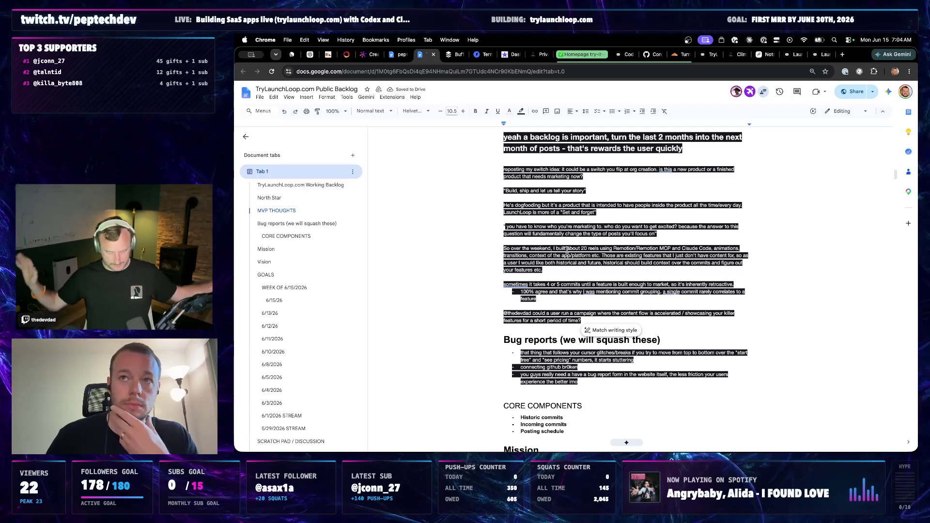
scroll(567, 249, "up", 3)
scroll(567, 251, "up", 5)
scroll(567, 249, "up", 2)
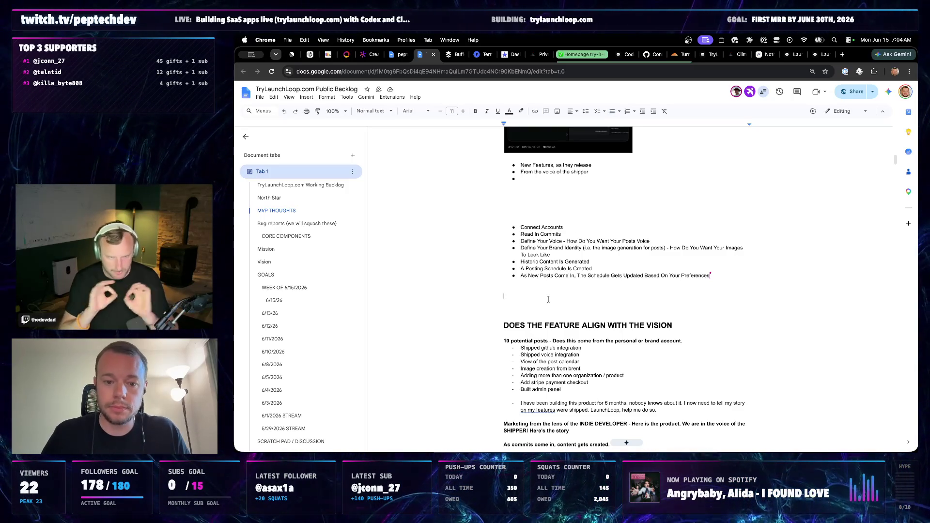
type("SNGS")
- List three bullets under the heading: Historic commits, Incoming commits, Posting schedule
key("Return")
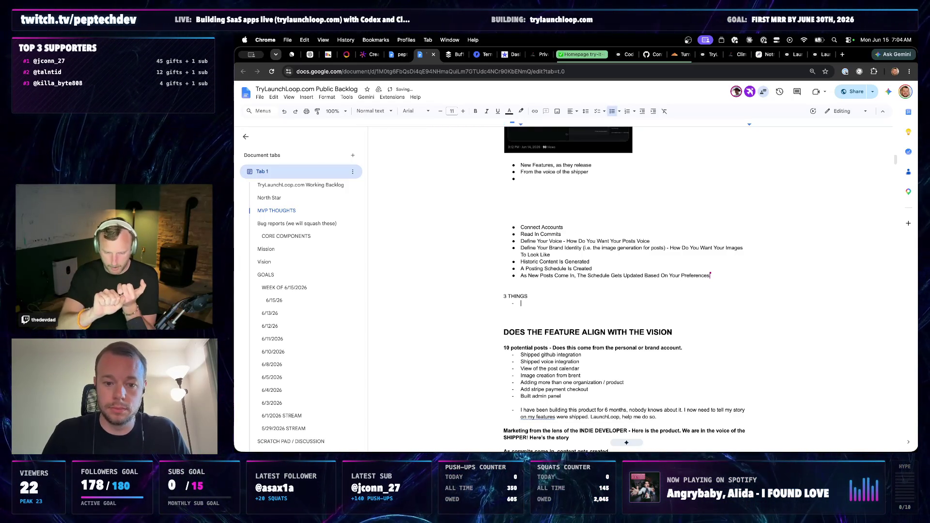
type("Historic posts")
key("Return")
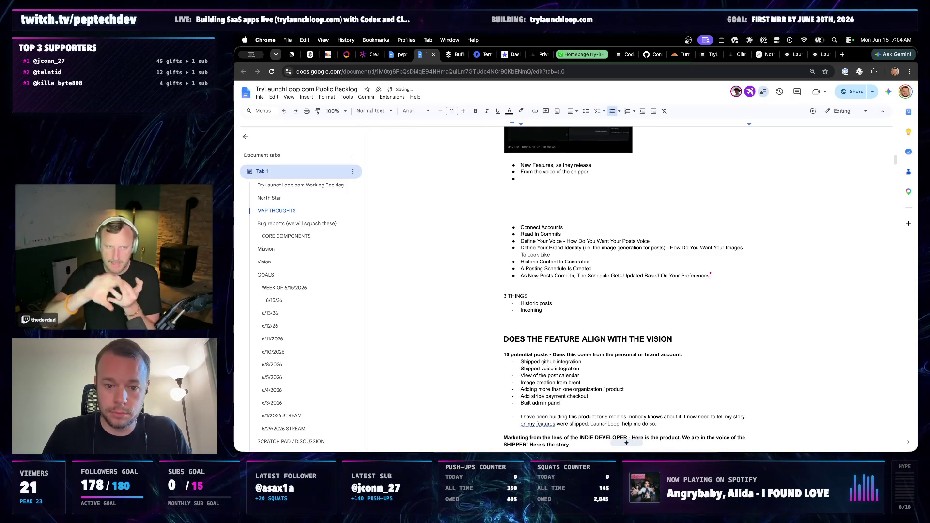
key("BackSpace")
key("BackSpace")
key("BackSpace")
key("BackSpace")
key("BackSpace")
key("BackSpace")
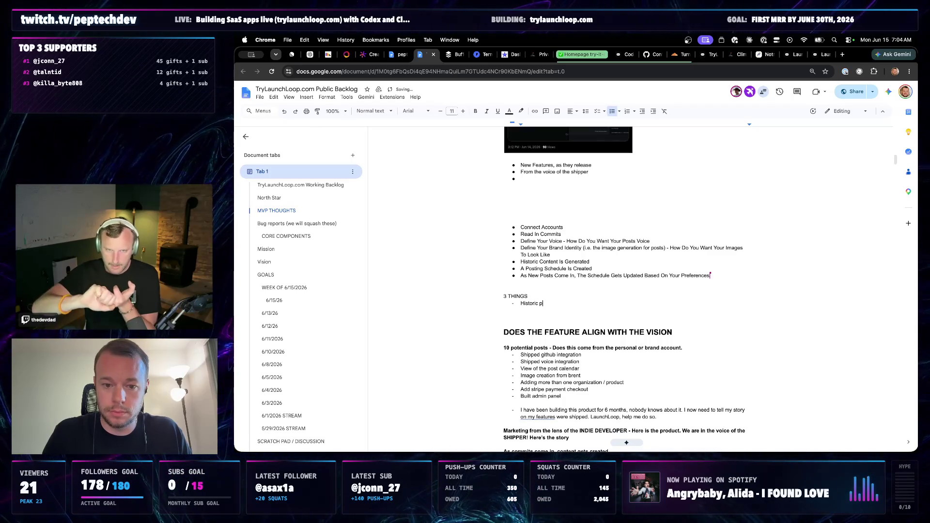
type("commits")
key("Return")
type("Inco")
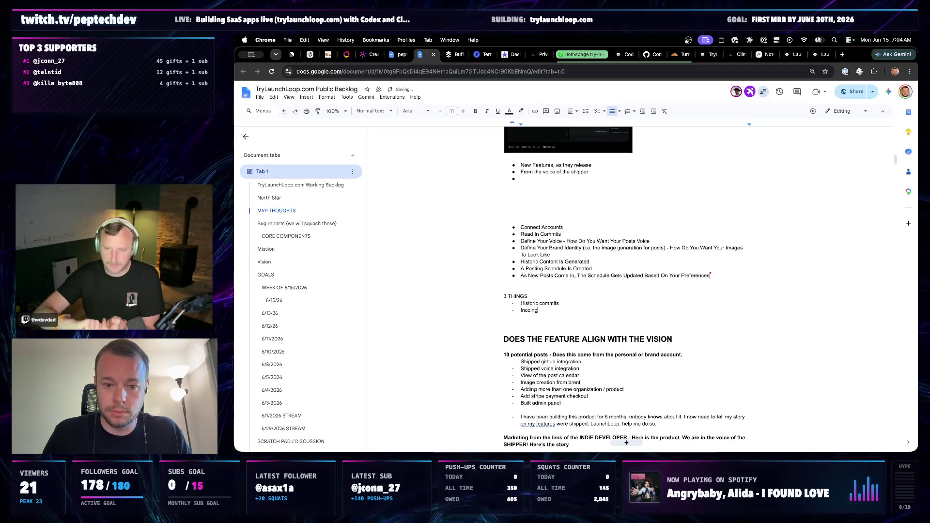
type("mg")
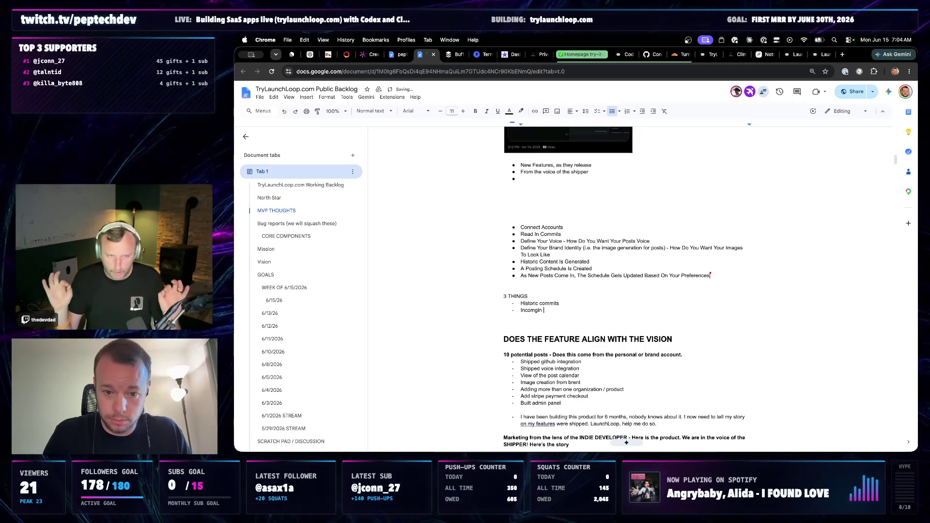
type("ming commits")
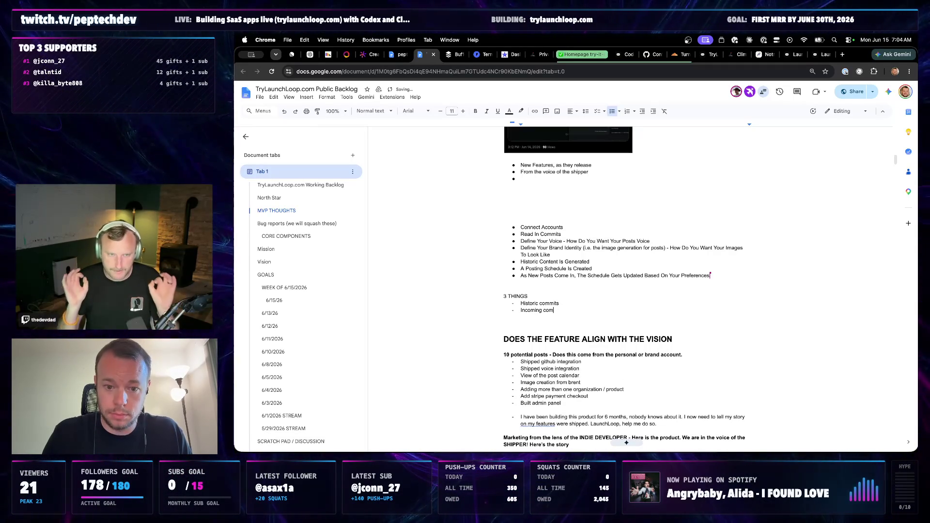
key("Return")
type("Posting schedule")
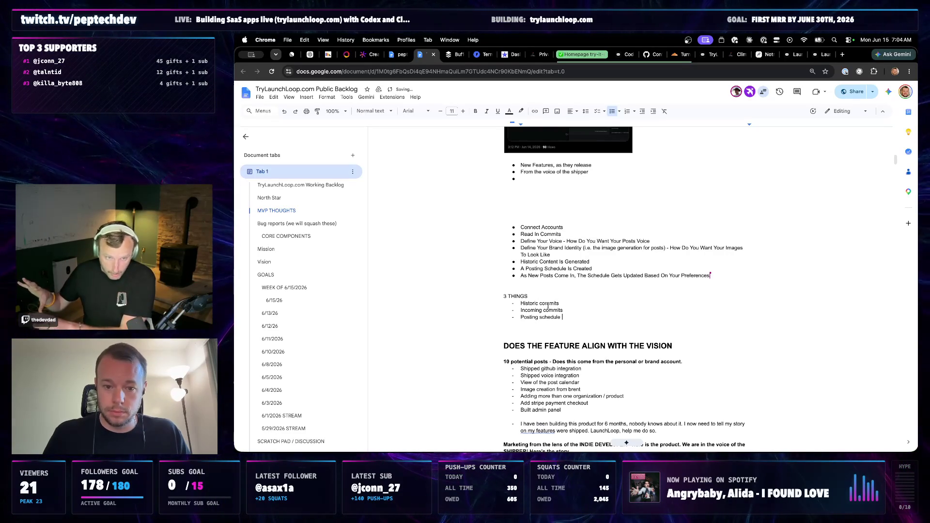
- Reword the heading from '3 THINGS' to '3 CORE COMPONENTS'
double_click(537, 295)
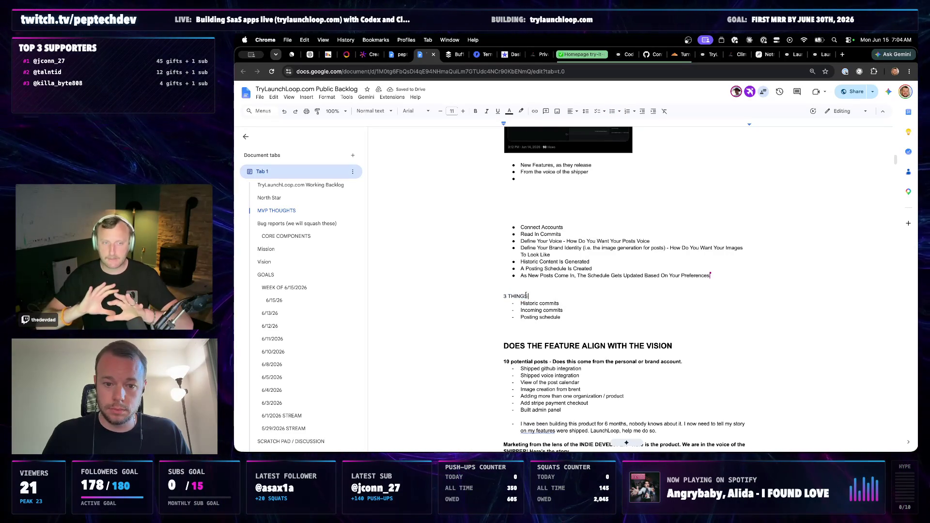
type("CORE COMPO")
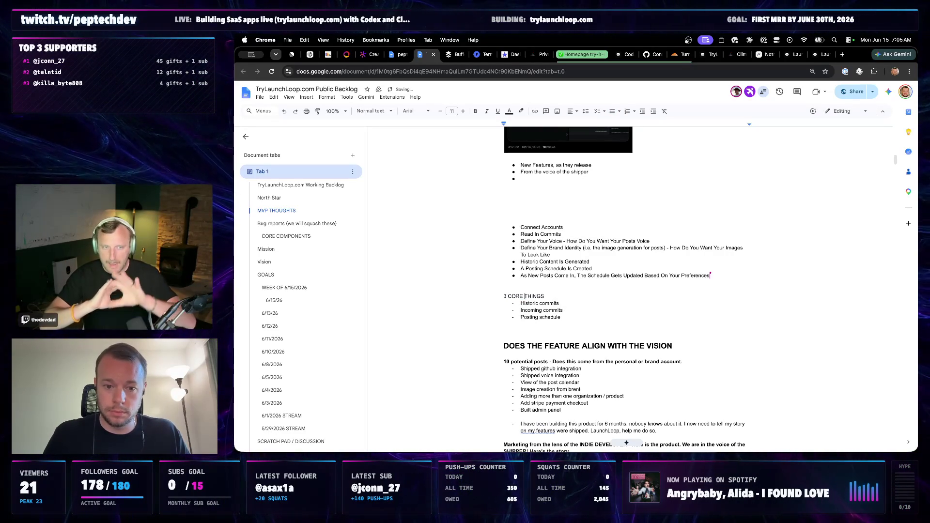
type("NENTS")
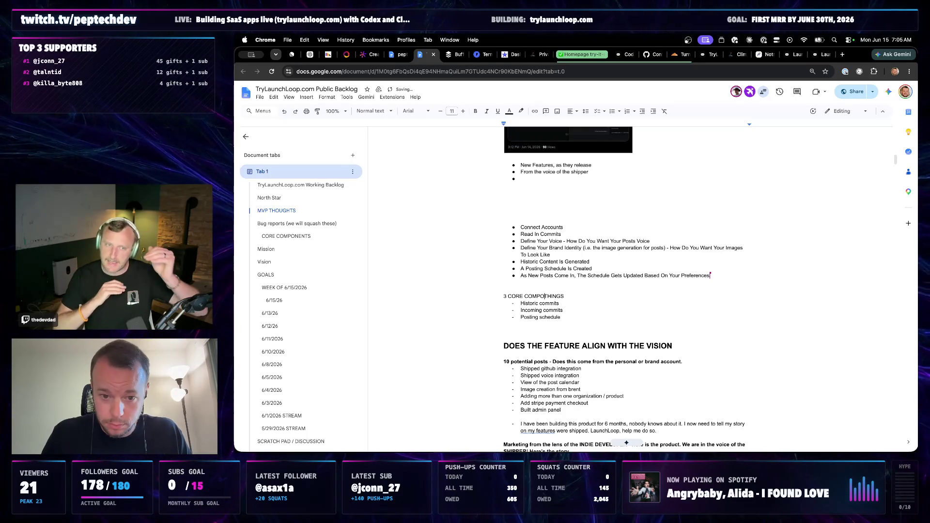
key("Delete")
key("Delete")
key("Delete")
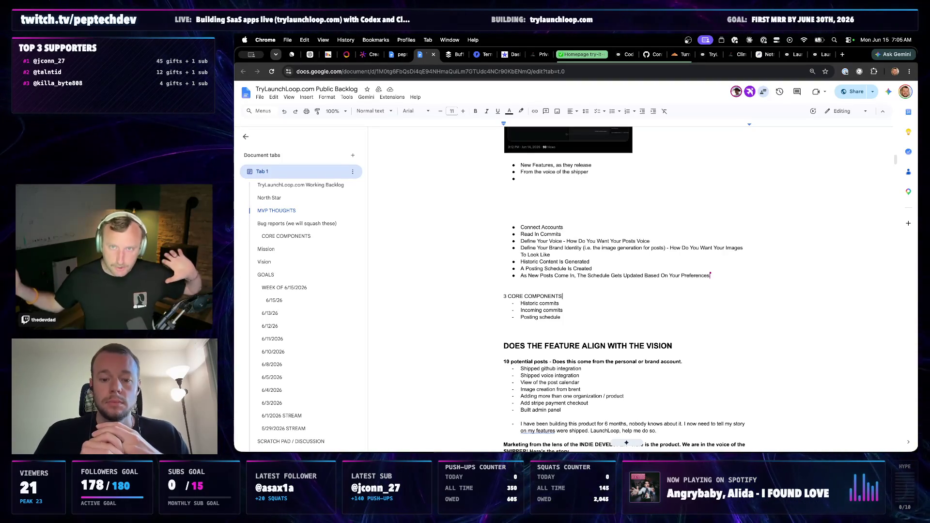
scroll(578, 284, "up", 10)
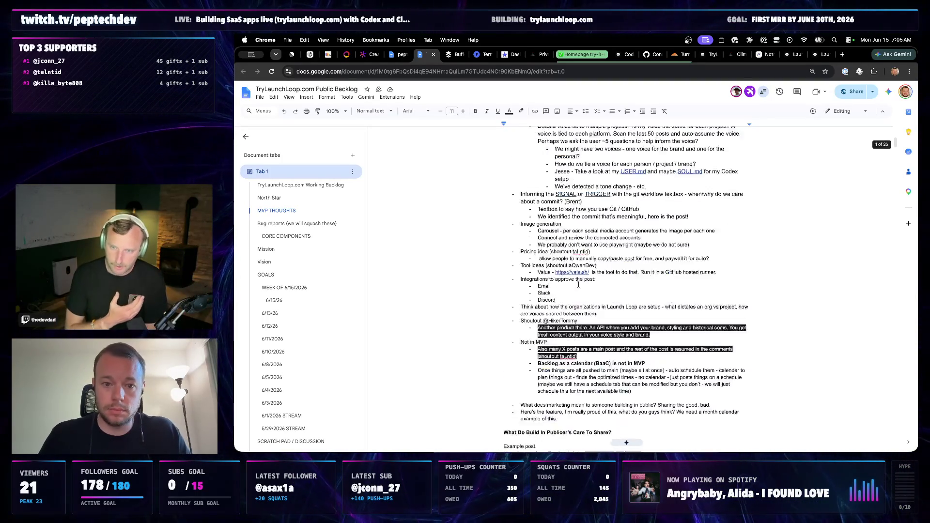
scroll(578, 284, "up", 5)
scroll(579, 285, "up", 5)
scroll(578, 284, "down", 15)
scroll(578, 284, "down", 2)
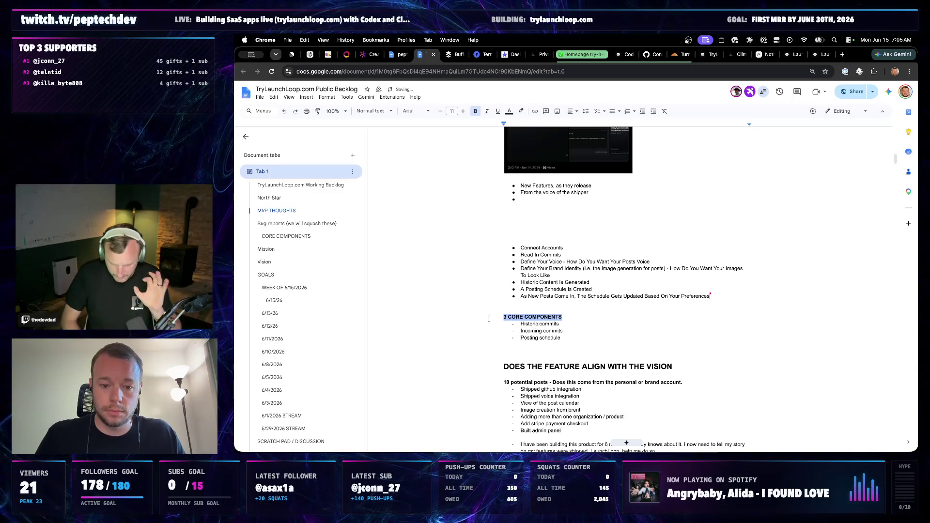
- Bold the '3 CORE COMPONENTS' heading and deselect it
left_click(571, 342)
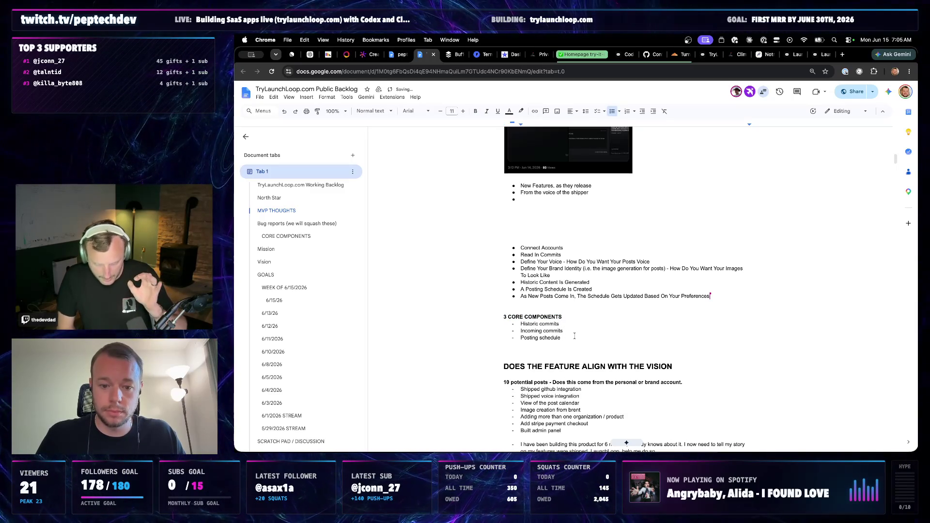
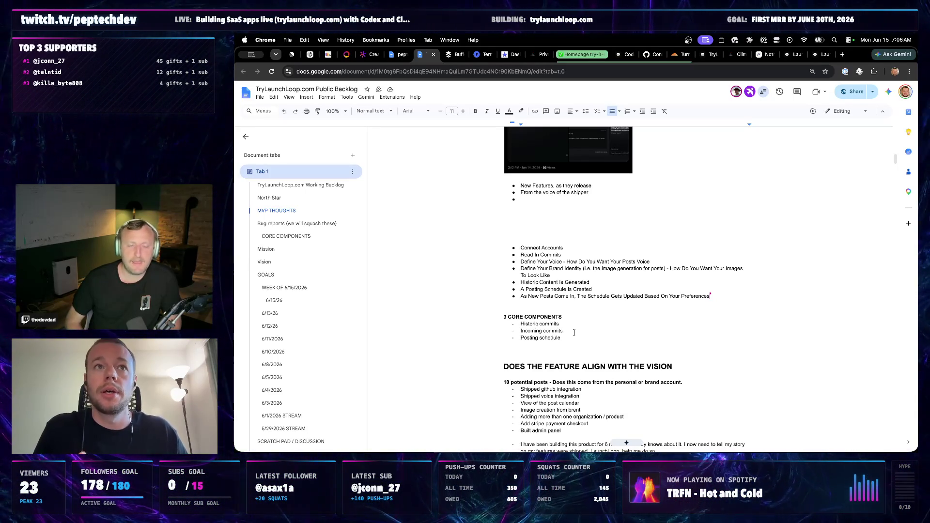
- Add a new 'Written in your voice' item before Posting schedule in the components list
key("Return")
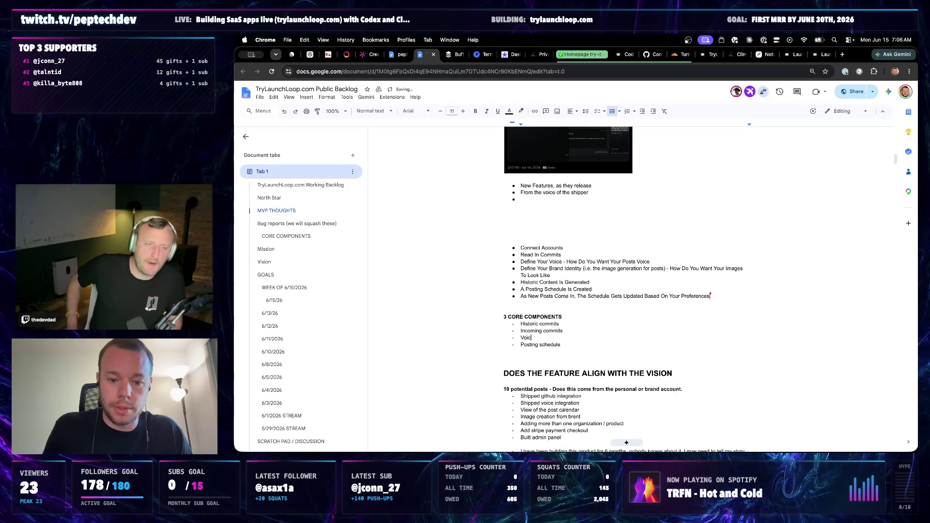
key("BackSpace")
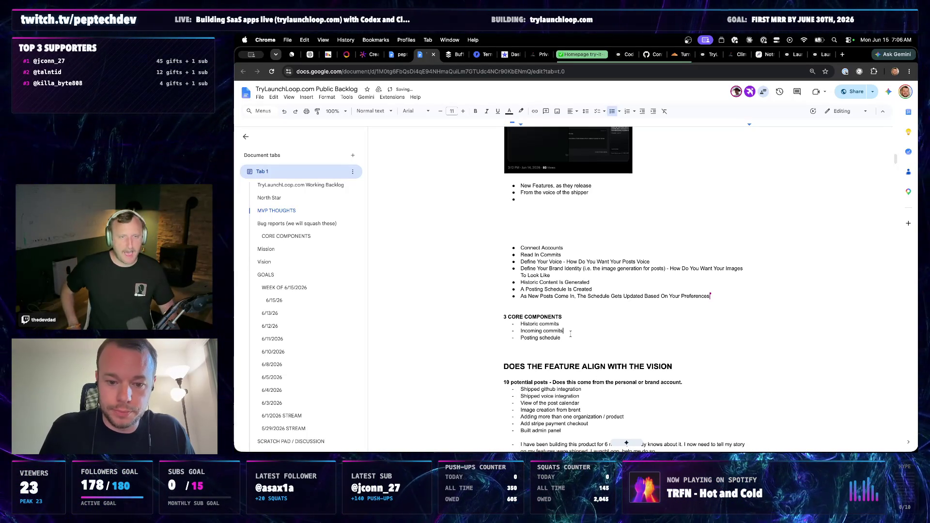
key("Return")
type("Written in your voice")
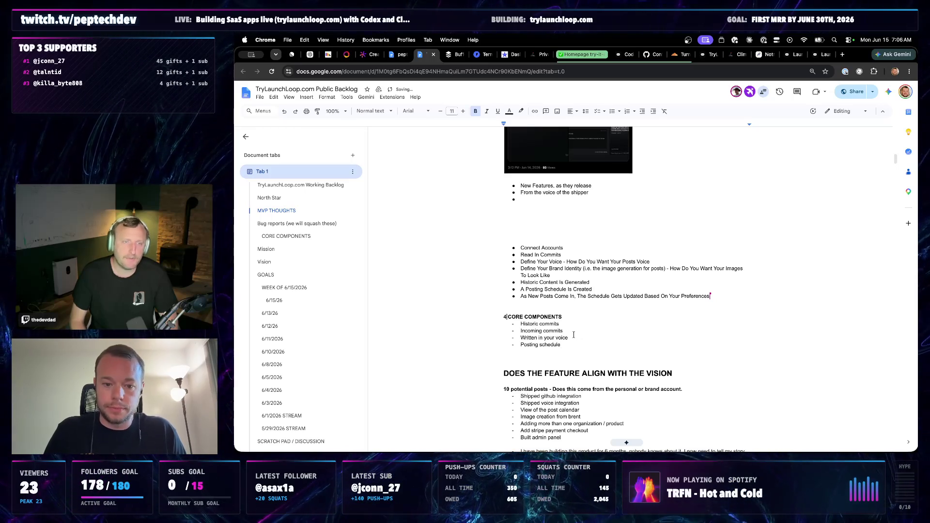
- Retitle the heading to CORE 4 COMPONENTS, removing the old count, stray 5 and duplicate CORE
key("Up")
key("Up")
key("Up")
key("Home")
key("Delete")
type("3")
key("BackSpace")
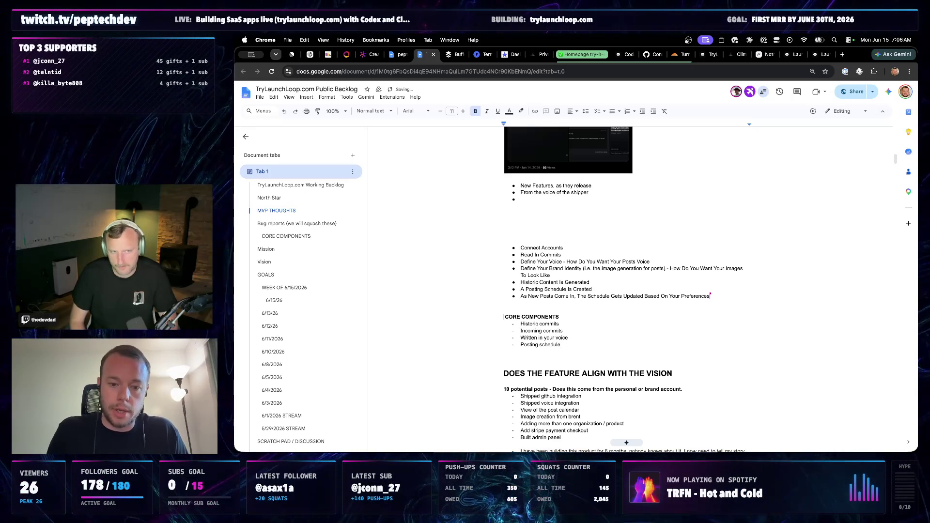
type("CORE 54")
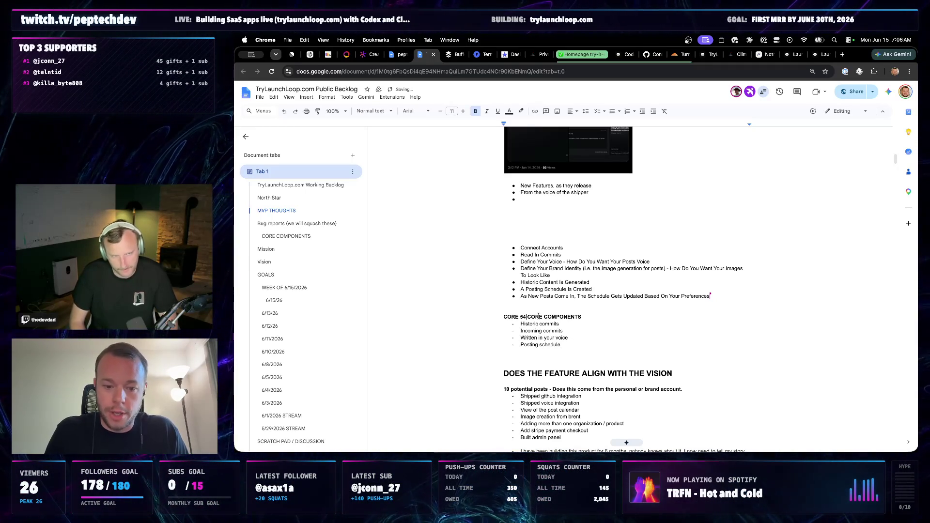
key("BackSpace")
key("BackSpace")
type("4")
key("alt+shift+Right")
key("BackSpace")
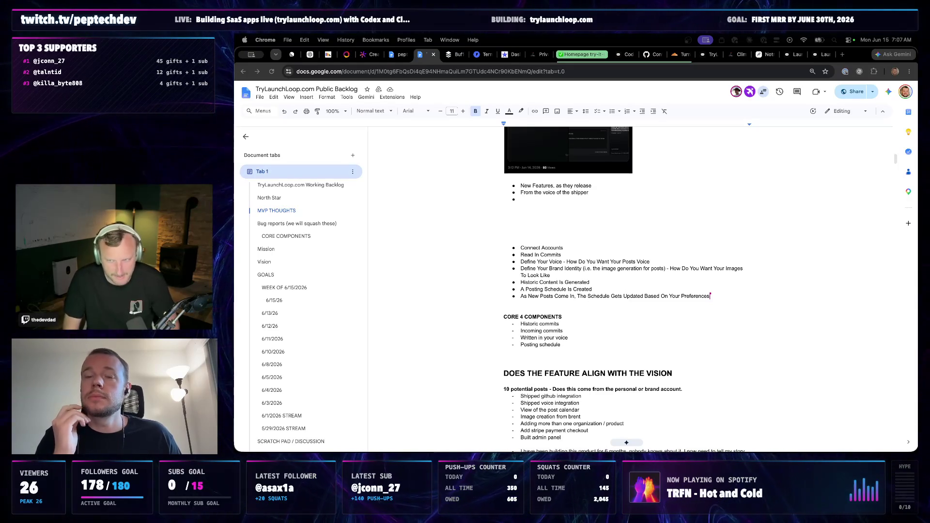
scroll(651, 273, "down", 2)
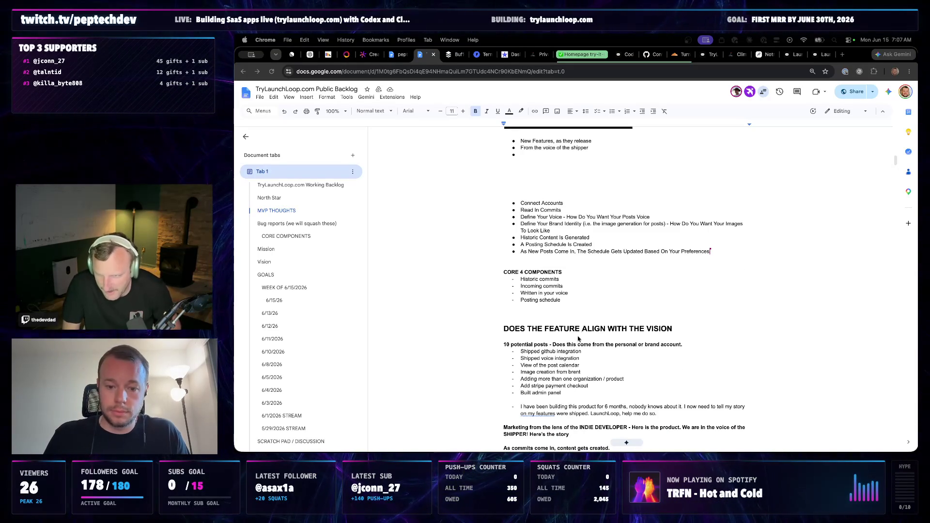
scroll(618, 283, "down", 3)
scroll(579, 300, "up", 3)
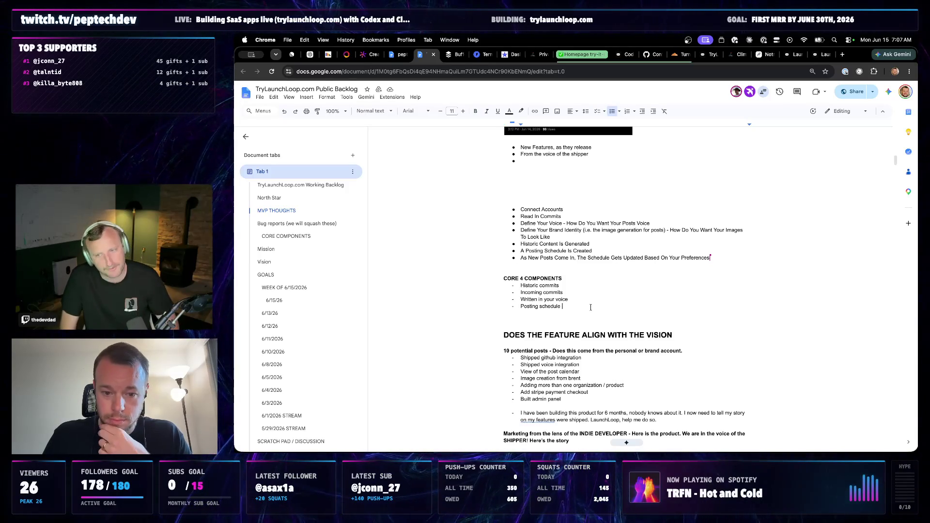
key("shift+Down")
key("shift+Down")
key("shift+Down")
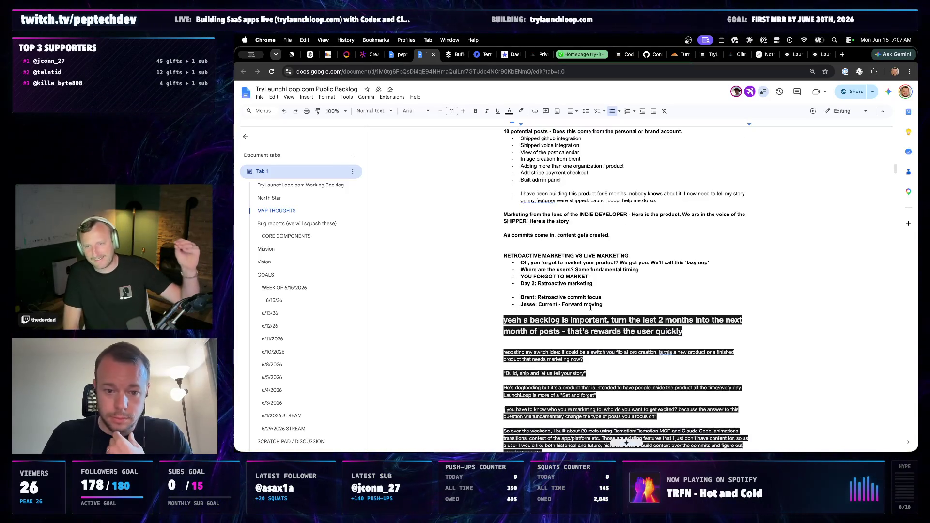
scroll(590, 307, "down", 2)
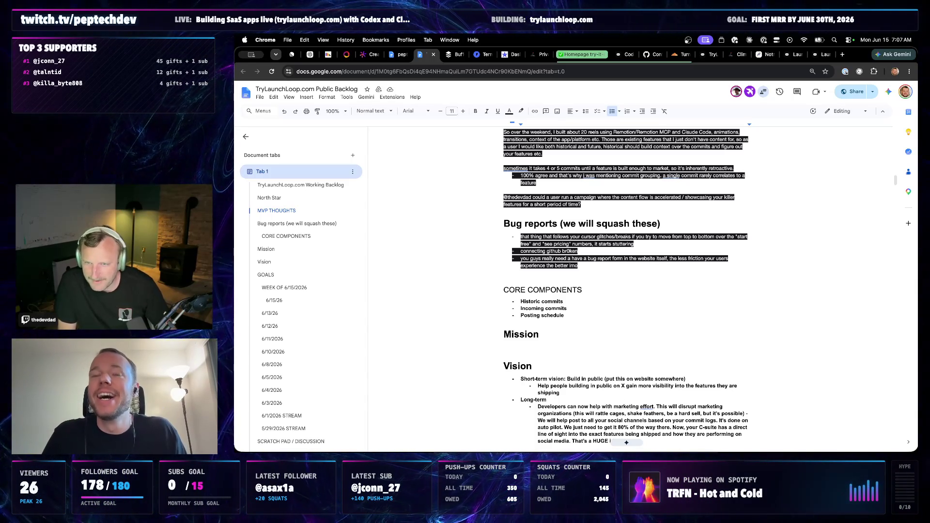
scroll(582, 275, "down", 1)
scroll(583, 276, "down", 2)
scroll(582, 275, "up", 1)
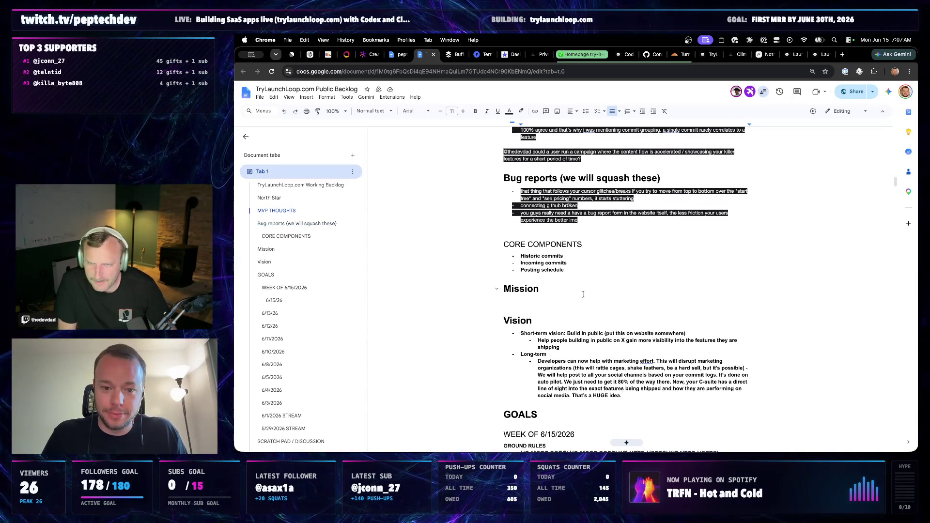
scroll(584, 275, "up", 2)
scroll(583, 276, "up", 3)
scroll(583, 275, "up", 4)
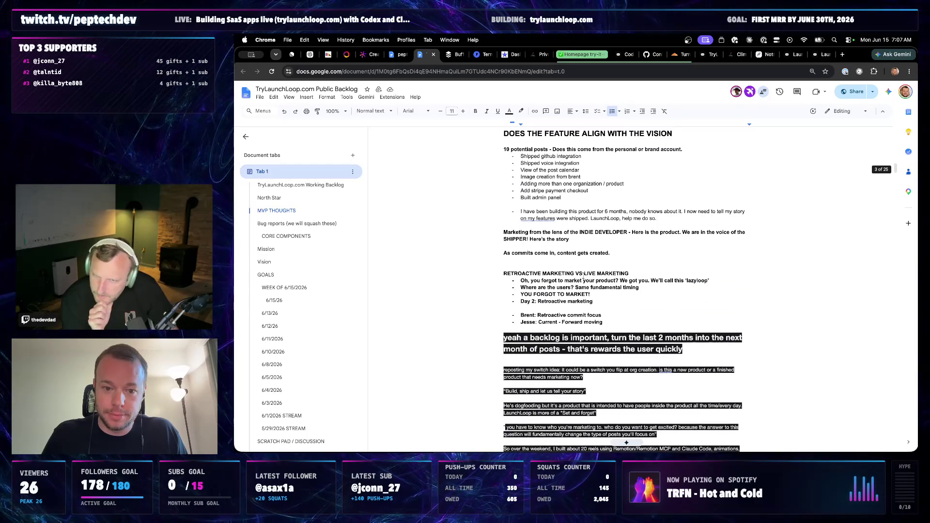
scroll(583, 275, "up", 1)
scroll(583, 275, "up", 1)
scroll(582, 276, "up", 1)
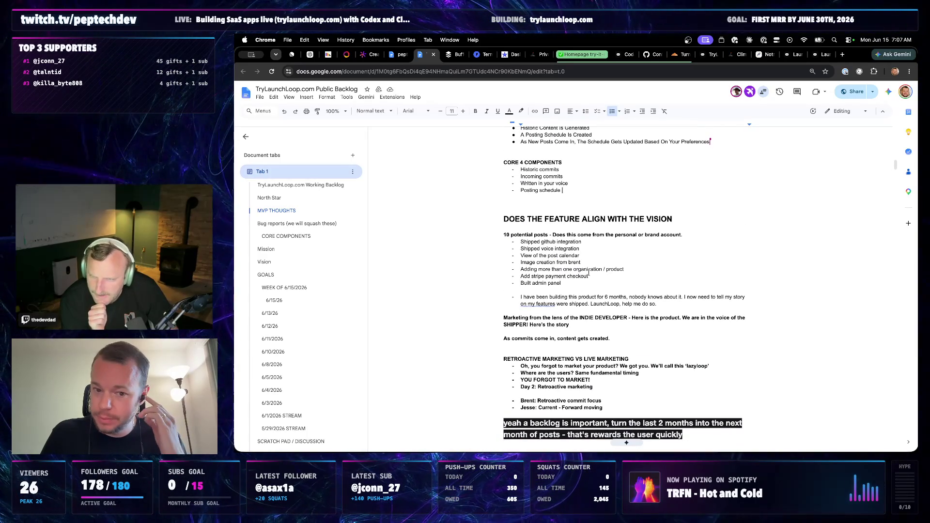
scroll(588, 275, "up", 1)
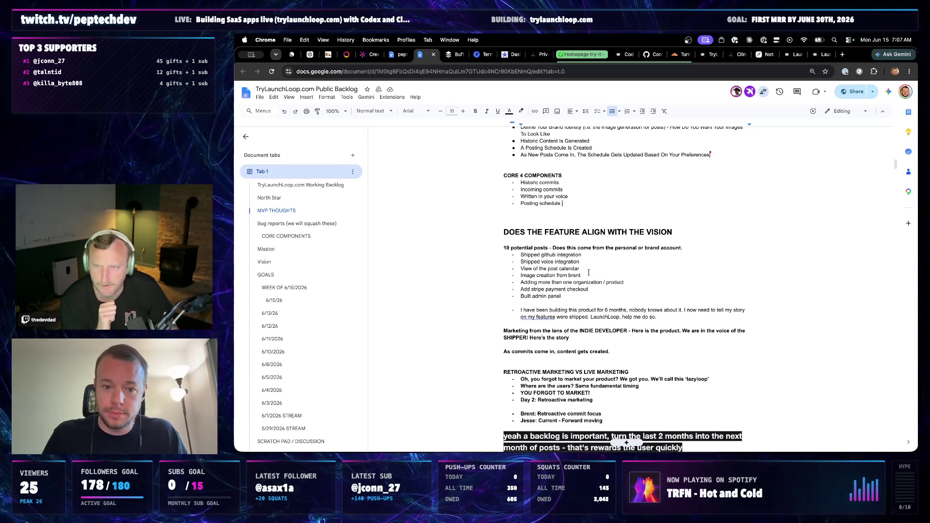
scroll(588, 272, "down", 1)
scroll(589, 272, "down", 2)
scroll(589, 272, "down", 5)
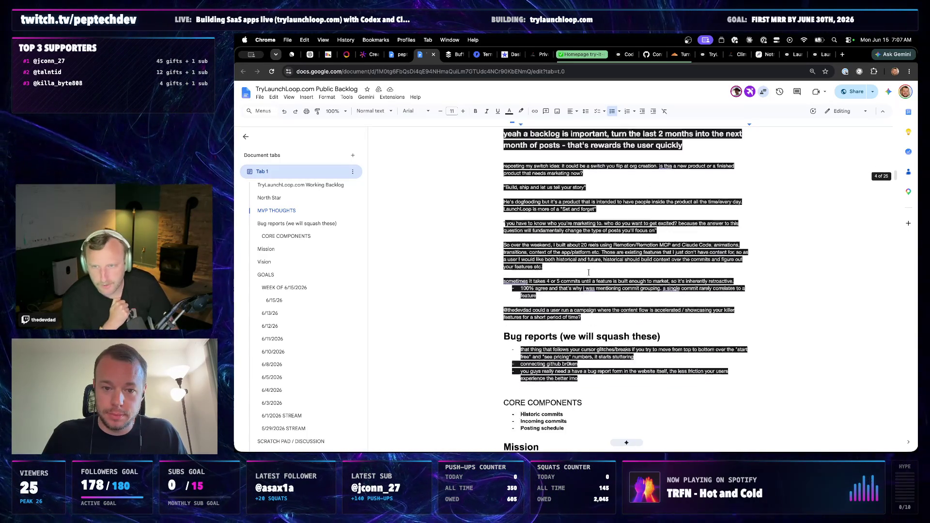
scroll(589, 272, "down", 5)
scroll(588, 271, "down", 5)
scroll(590, 271, "down", 1)
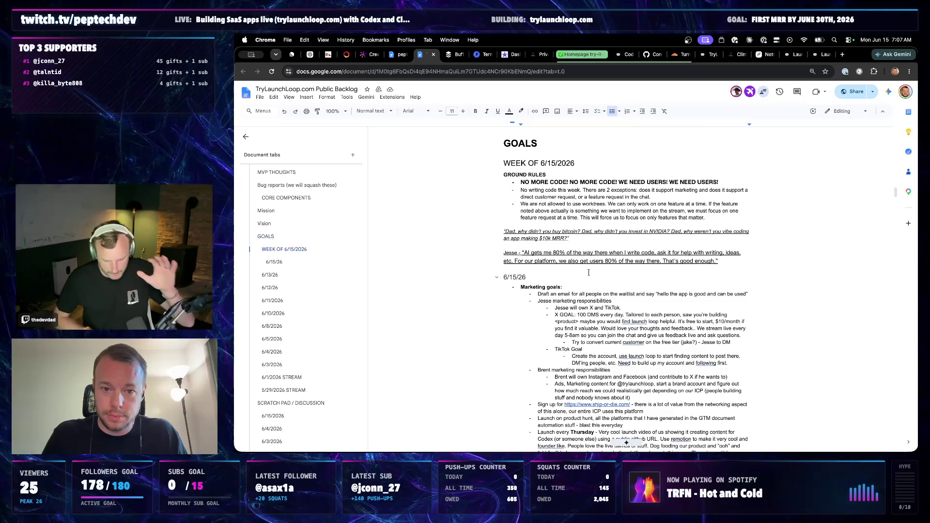
scroll(589, 271, "down", 5)
scroll(589, 271, "up", 8)
scroll(588, 271, "down", 1)
scroll(589, 271, "down", 1)
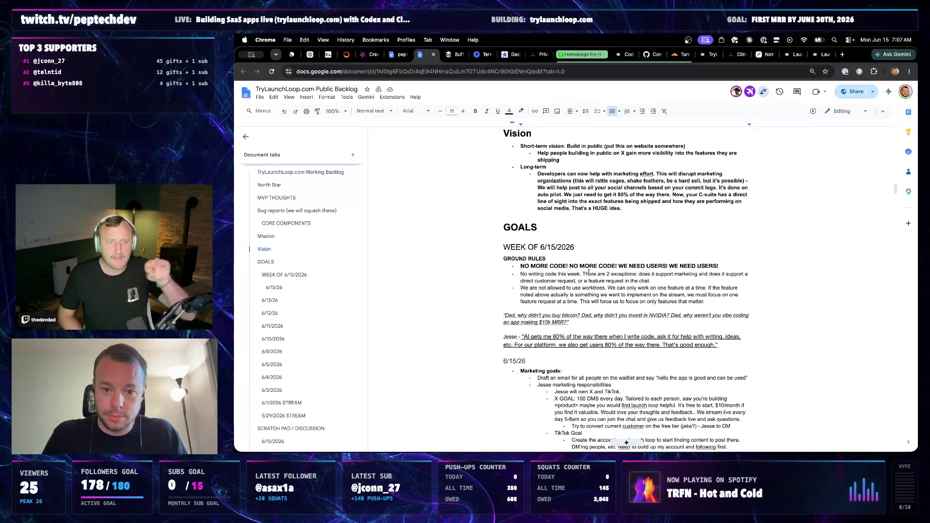
scroll(582, 273, "down", 1)
scroll(567, 277, "down", 2)
scroll(567, 277, "up", 1)
scroll(567, 276, "up", 2)
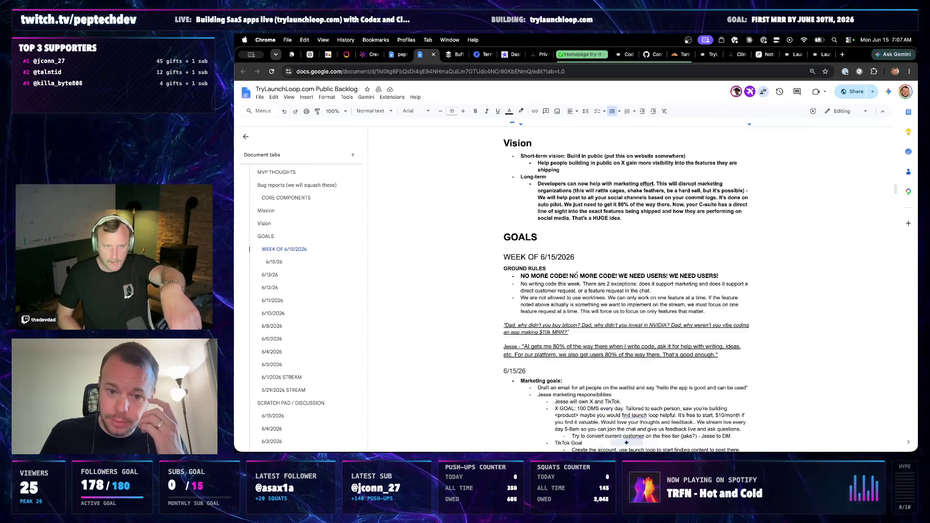
scroll(571, 277, "up", 6)
scroll(576, 276, "up", 5)
scroll(579, 276, "up", 3)
scroll(581, 204, "up", 1)
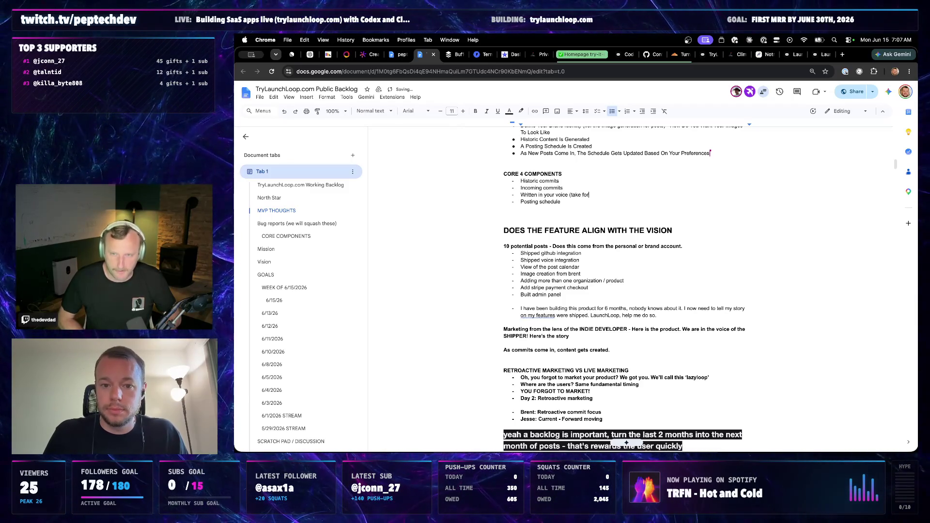
type("rom ch")
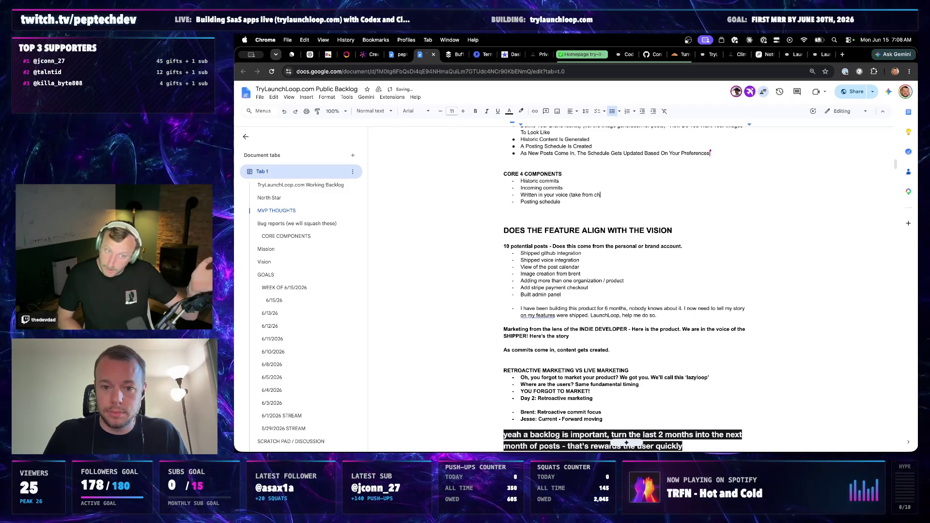
type("ap")
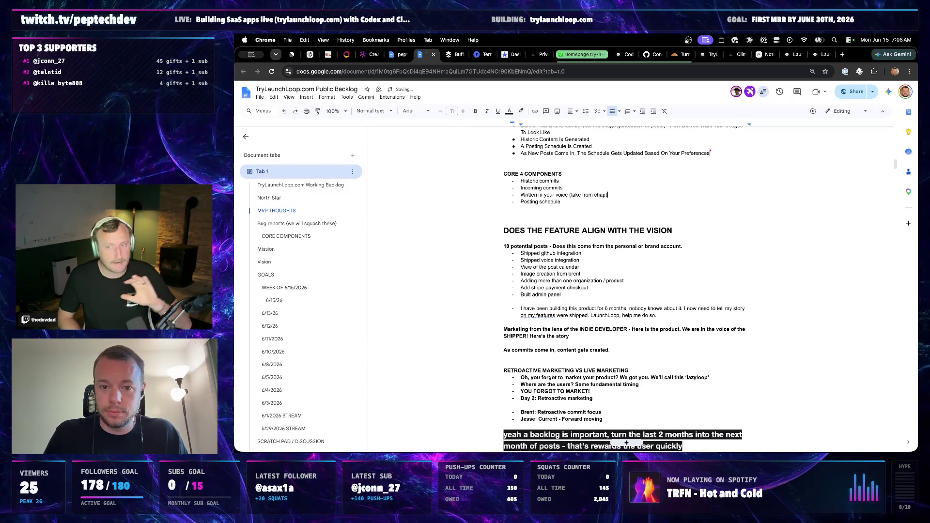
type(" gpt export, claude expo")
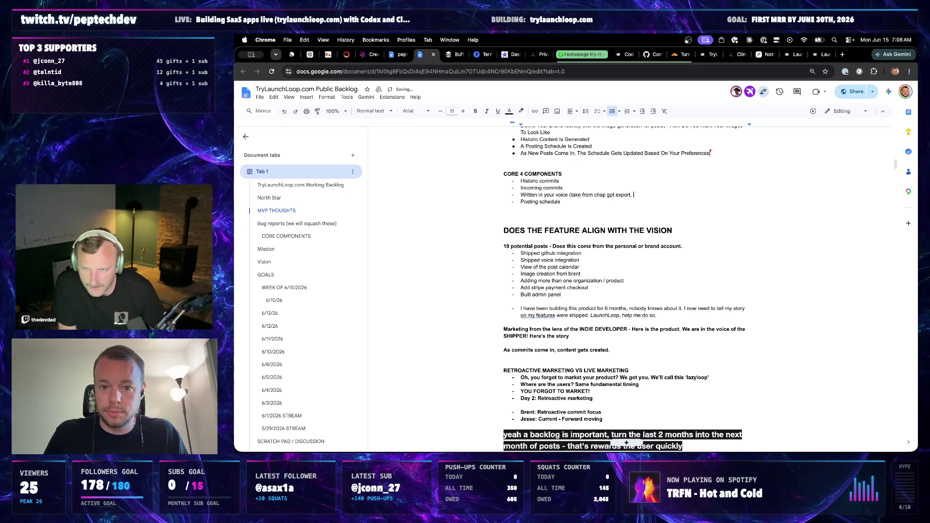
type("rt, or existing social media")
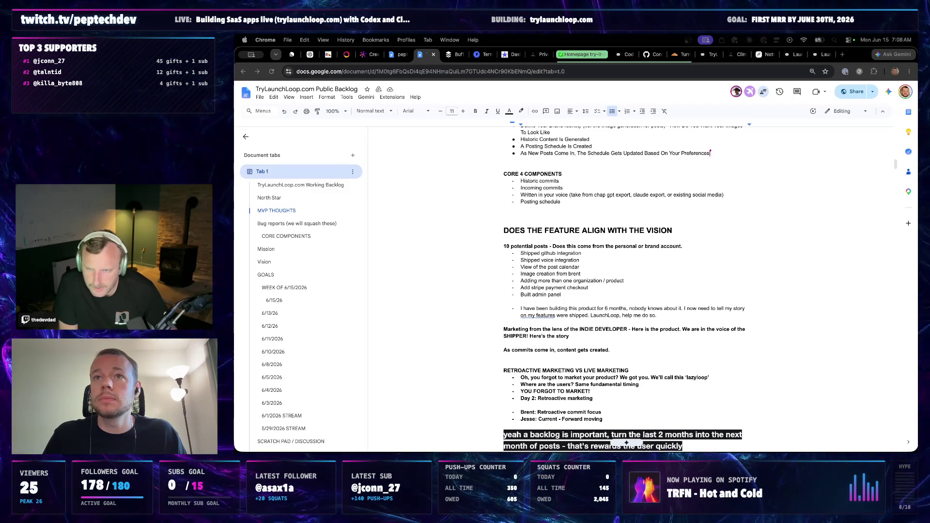
- Load outrank.so in a new browser tab and look over the homepage
key("ctrl+t")
type("outrank.so")
key("Return")
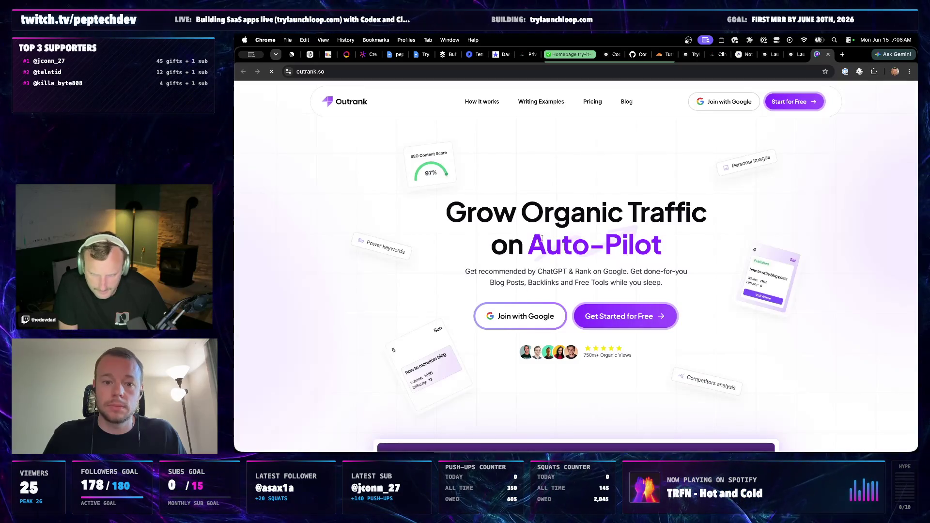
scroll(703, 196, "down", 5)
scroll(618, 327, "down", 5)
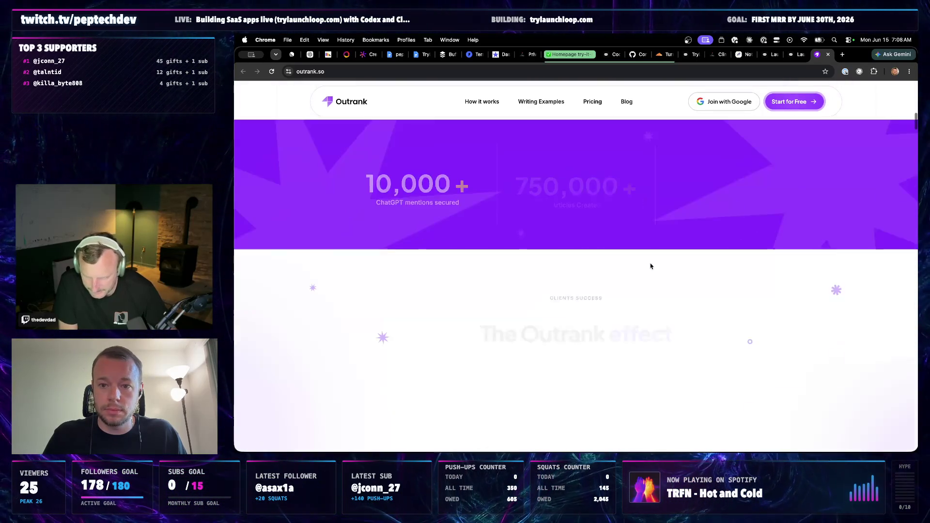
scroll(649, 264, "down", 3)
scroll(650, 263, "down", 2)
scroll(650, 264, "up", 5)
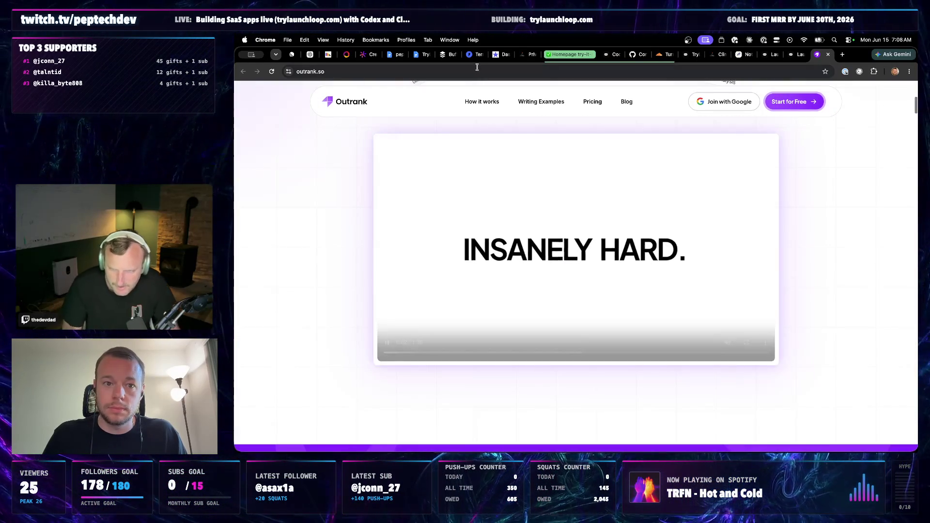
key("super+l")
scroll(533, 286, "down", 4)
scroll(533, 285, "down", 5)
scroll(533, 286, "down", 5)
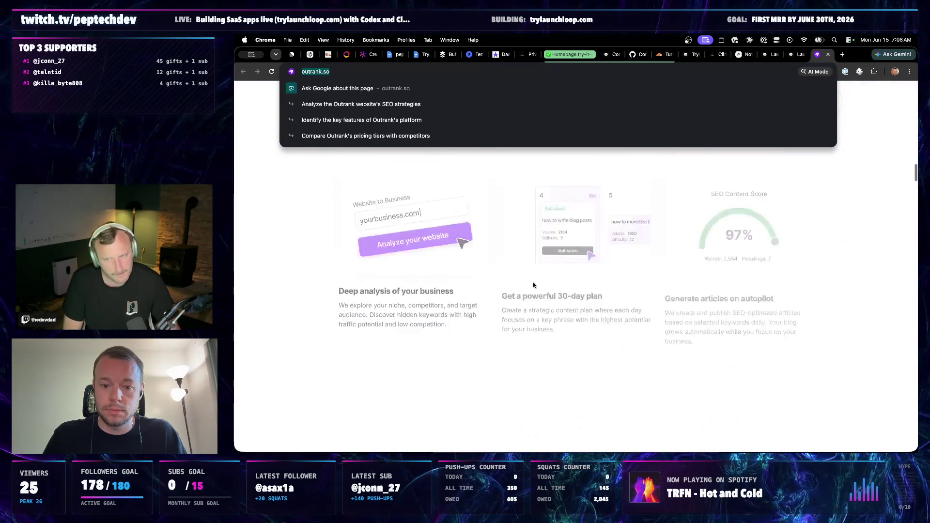
scroll(533, 285, "down", 5)
scroll(533, 286, "down", 3)
scroll(533, 282, "down", 5)
scroll(654, 306, "down", 1)
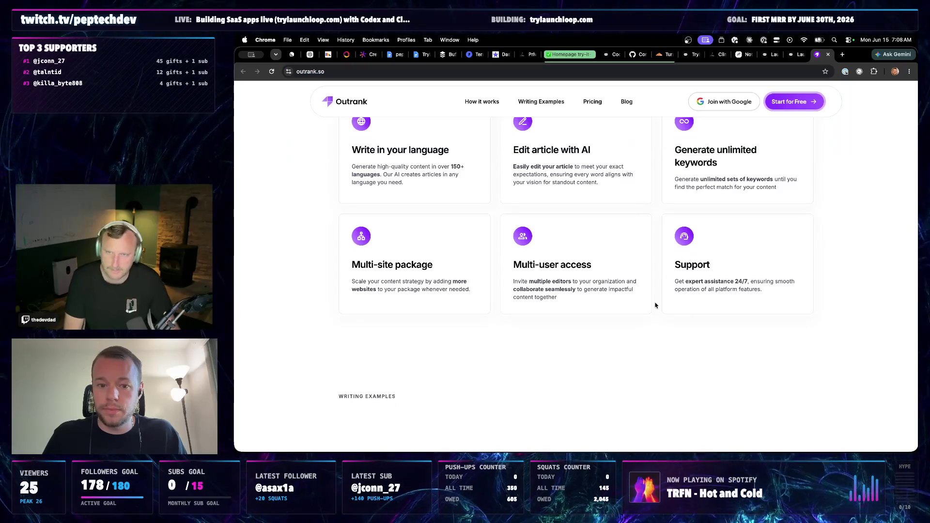
scroll(654, 305, "down", 4)
scroll(654, 305, "down", 4)
- Return to the backlog doc and fix the voice item to read 'chat gpt export'
left_click(420, 56)
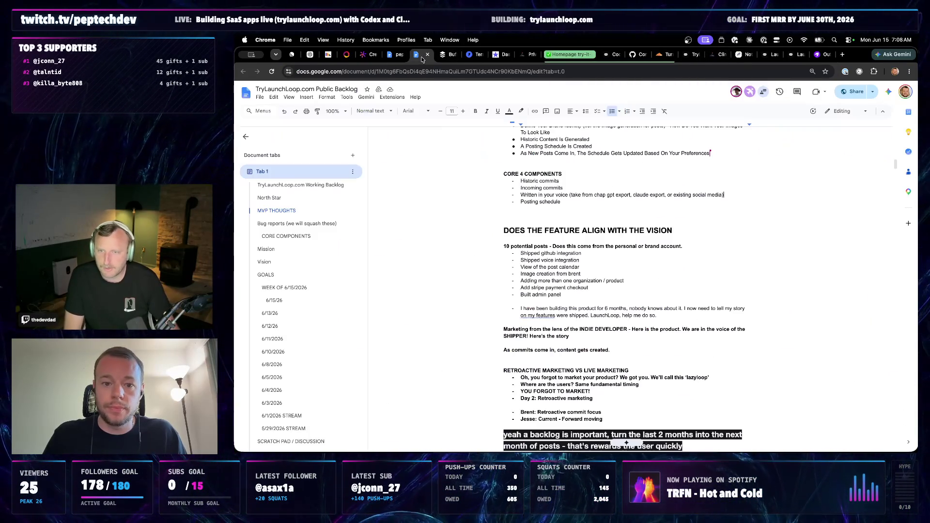
left_click(399, 55)
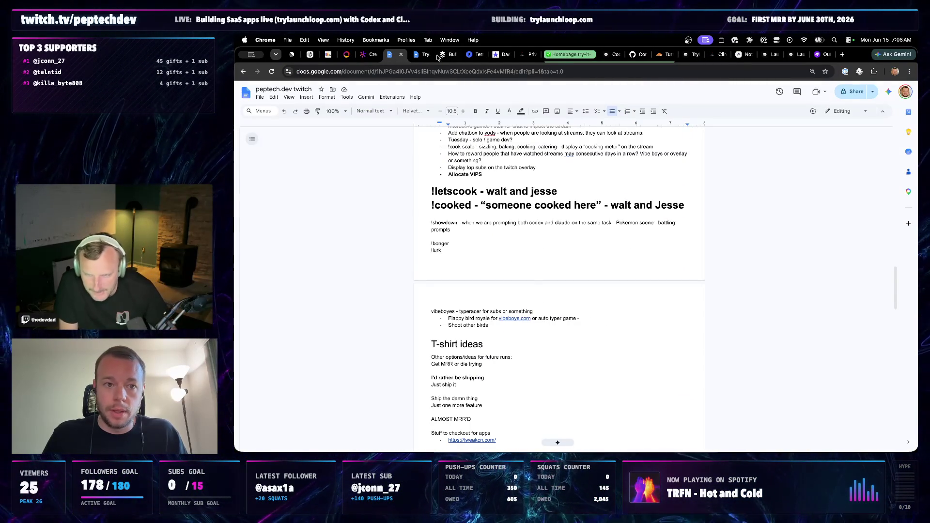
left_click(420, 55)
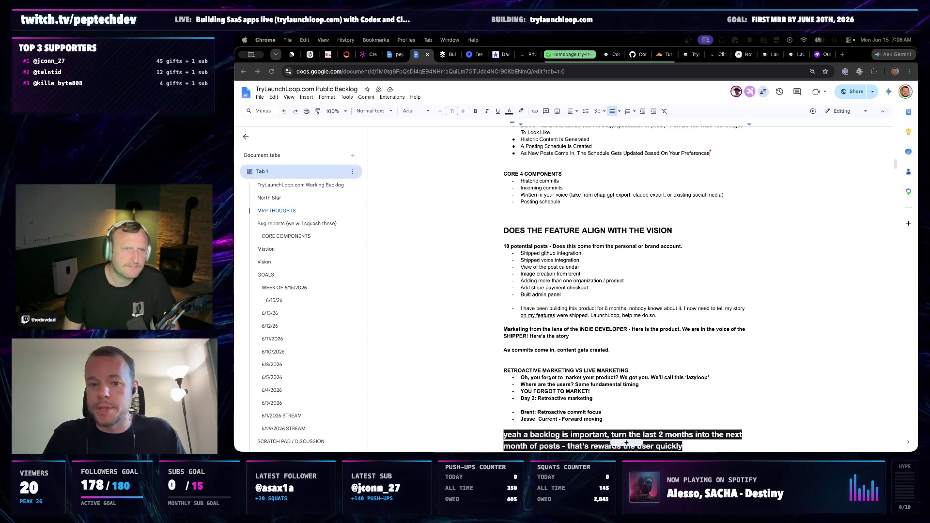
left_click(723, 195)
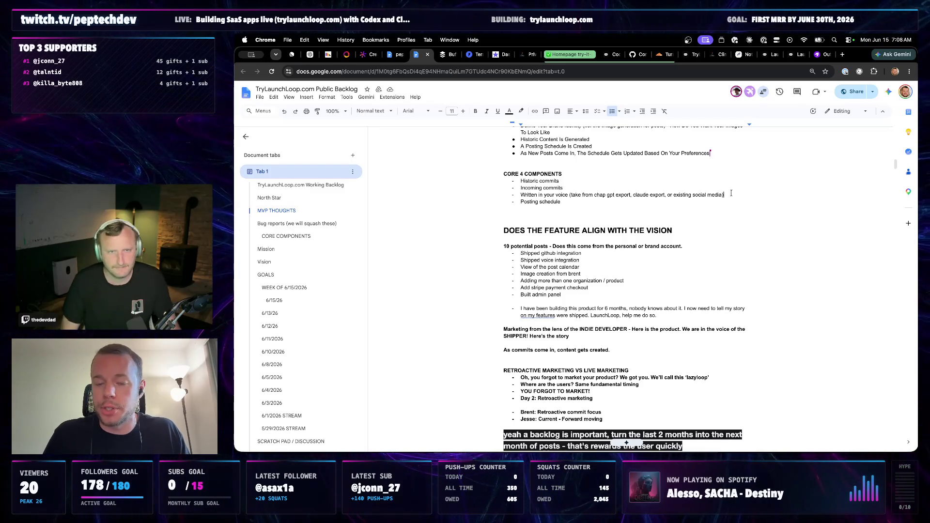
left_click(604, 195)
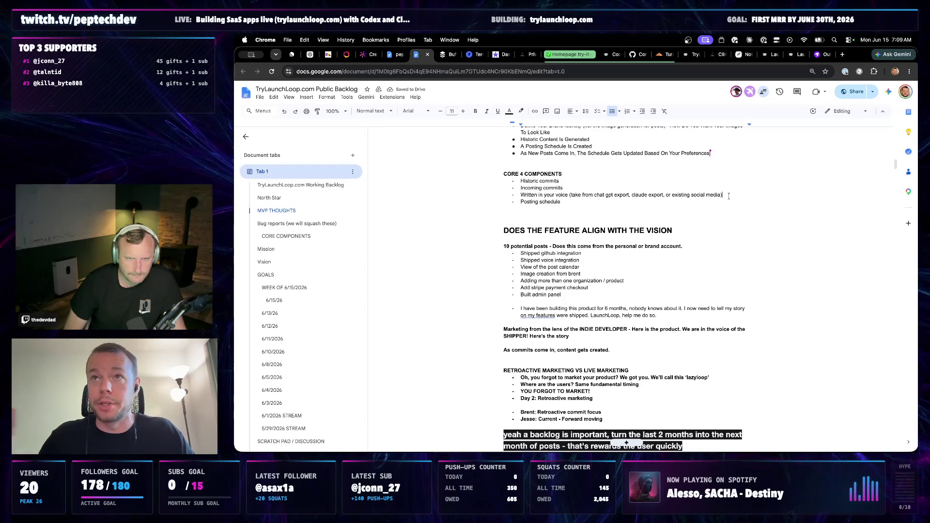
left_click(729, 195)
key("Return")
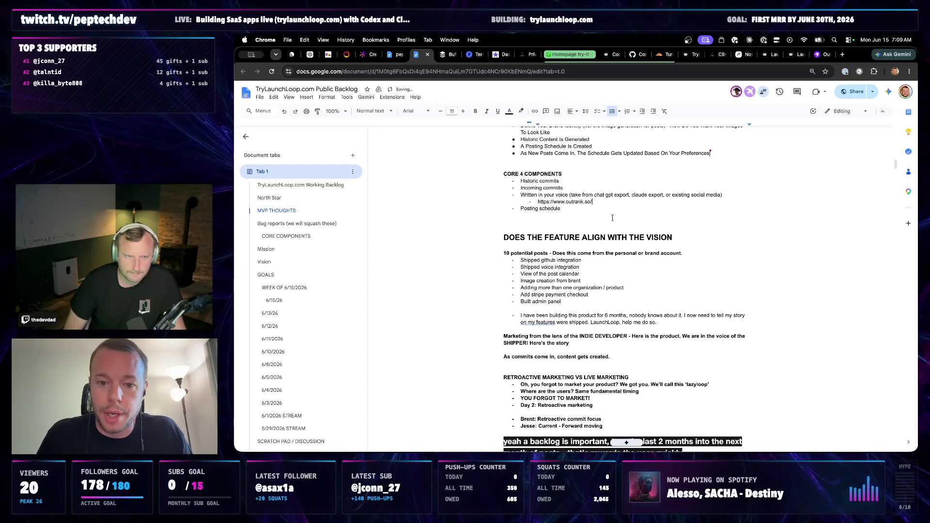
key("BackSpace")
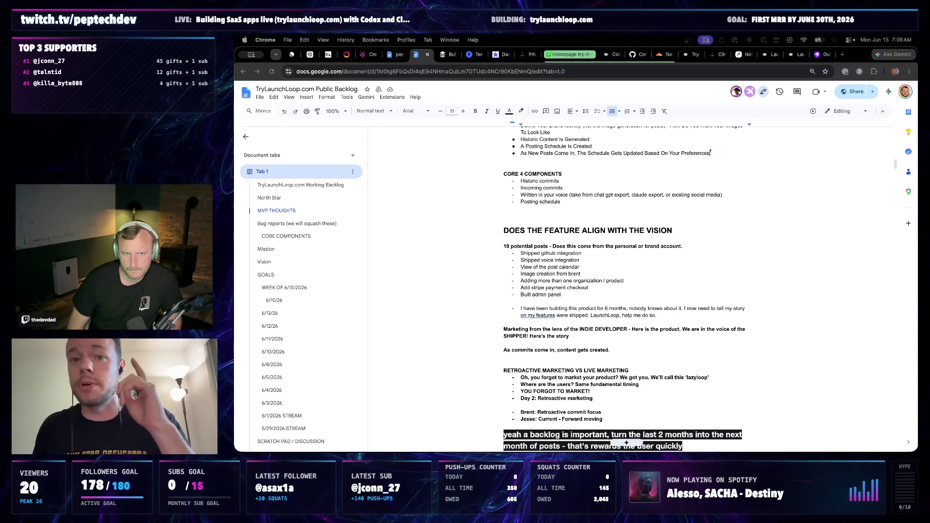
scroll(580, 214, "down", 10)
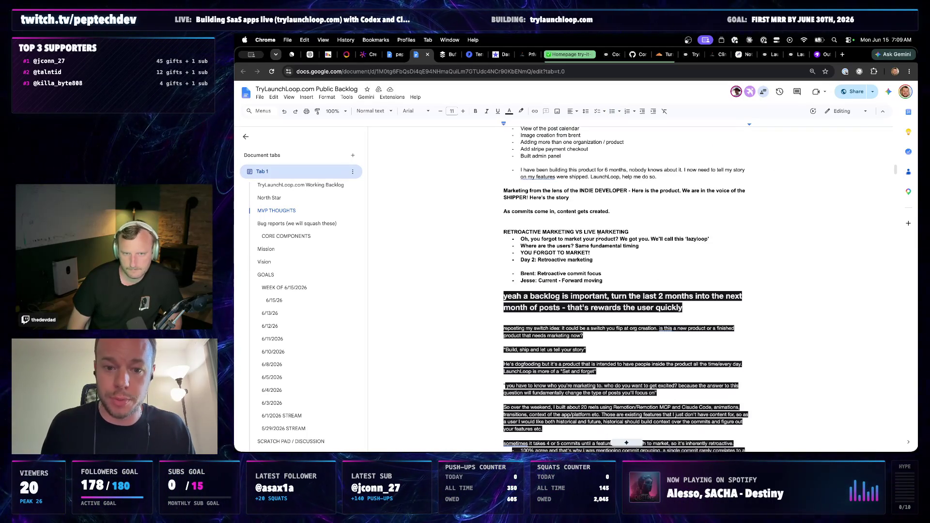
scroll(580, 215, "down", 10)
scroll(580, 215, "down", 10)
scroll(580, 214, "down", 10)
scroll(626, 441, "up", 10)
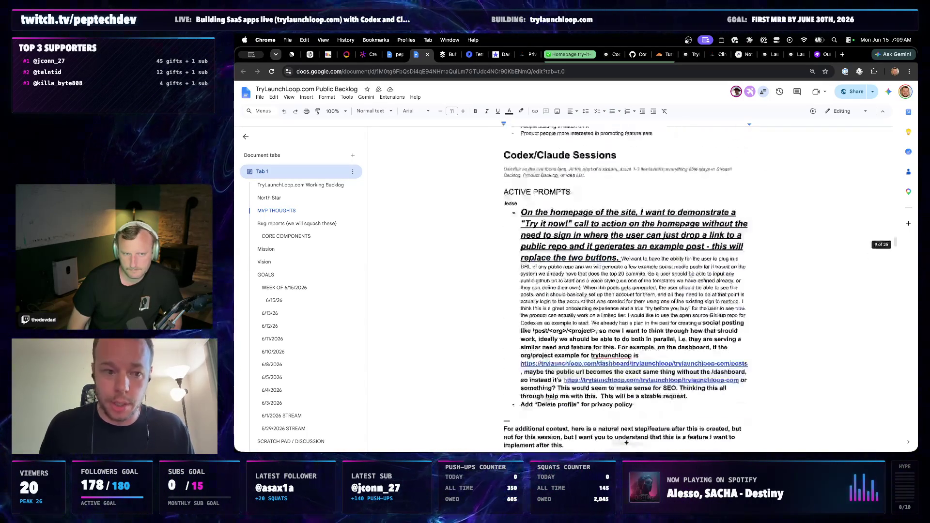
scroll(626, 441, "up", 10)
scroll(626, 441, "up", 10)
scroll(626, 442, "up", 5)
scroll(585, 249, "up", 3)
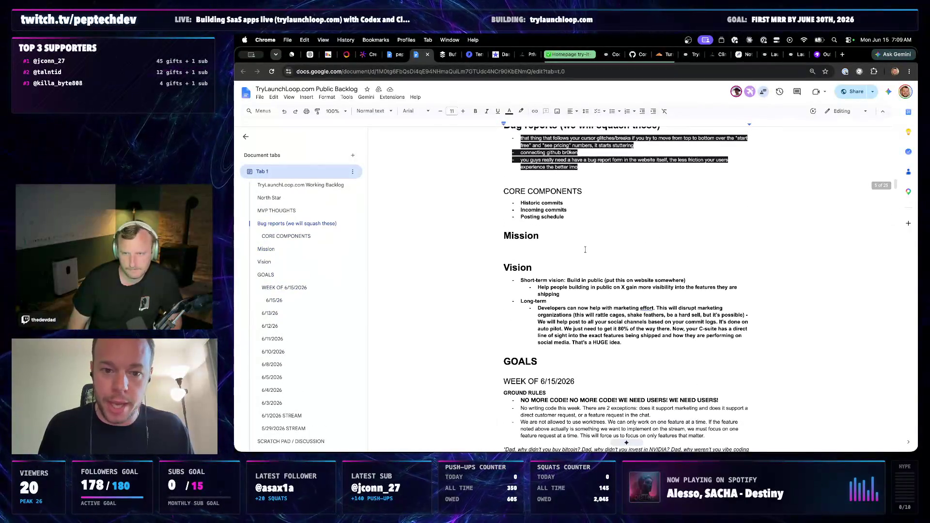
key("Return")
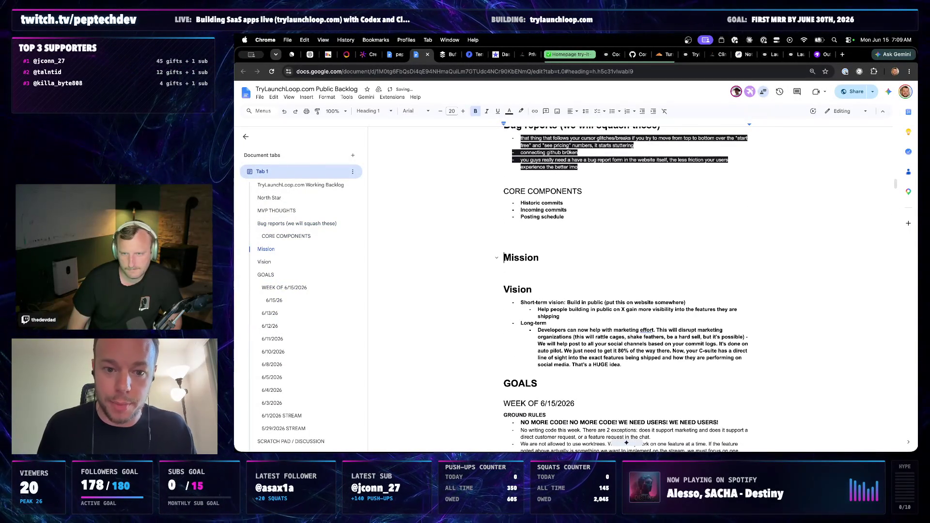
type("-")
key("BackSpace")
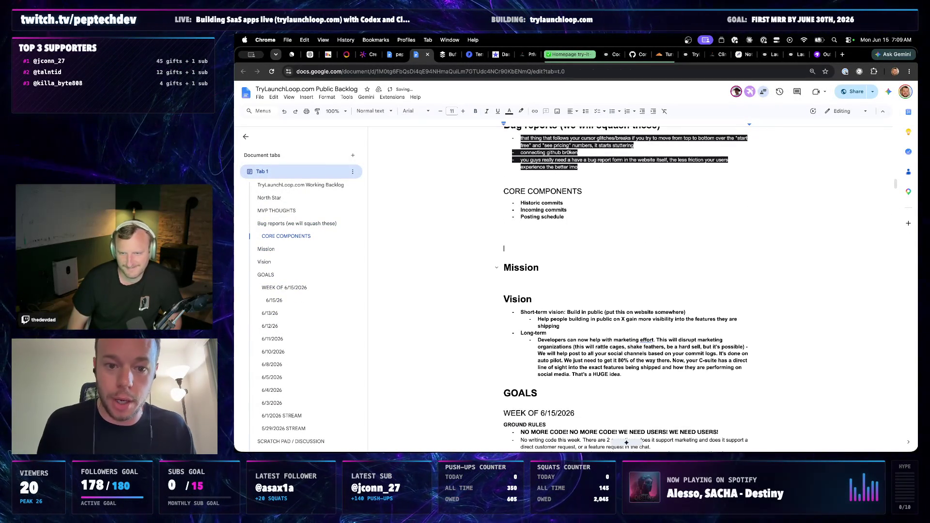
key("BackSpace")
key("Return")
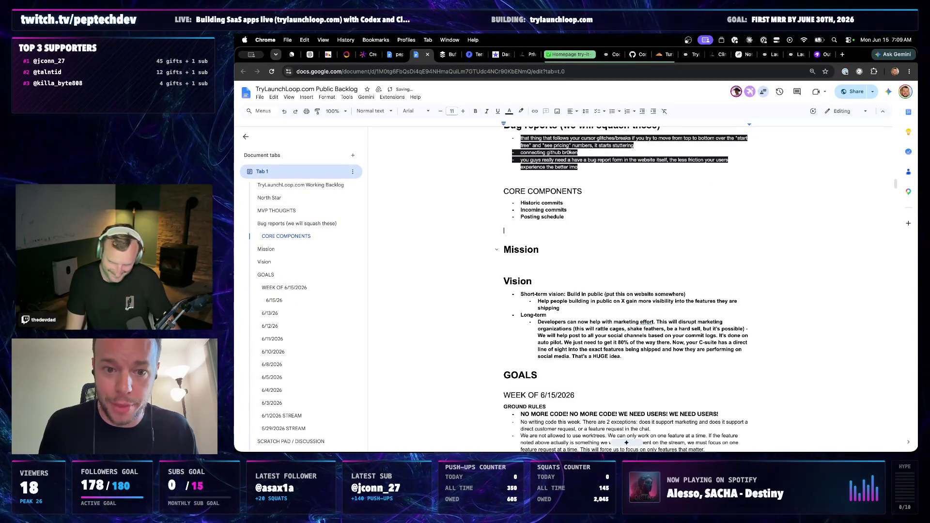
type("https://www.outrank.so/")
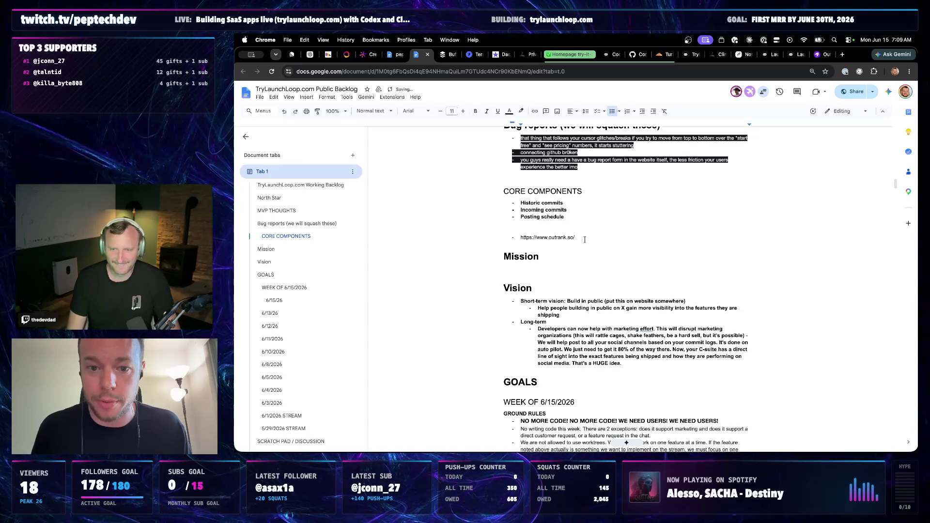
- Add a 'Competitor' label line above the pasted Outrank link
left_click_drag(575, 238, 516, 238)
left_click(541, 231)
key("Return")
type("Competitor")
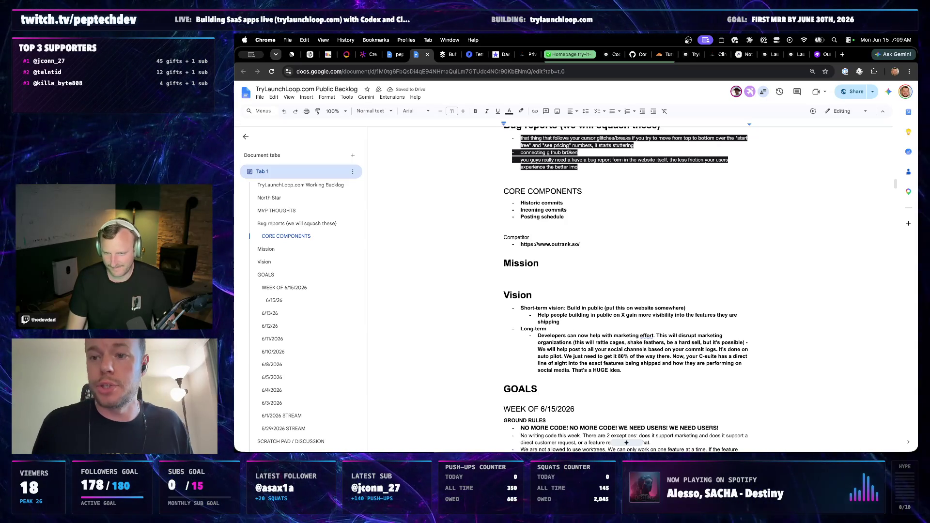
- Search the Outrank homepage for 'story', step through matches, then close the tab
left_click(820, 54)
scroll(625, 314, "down", 5)
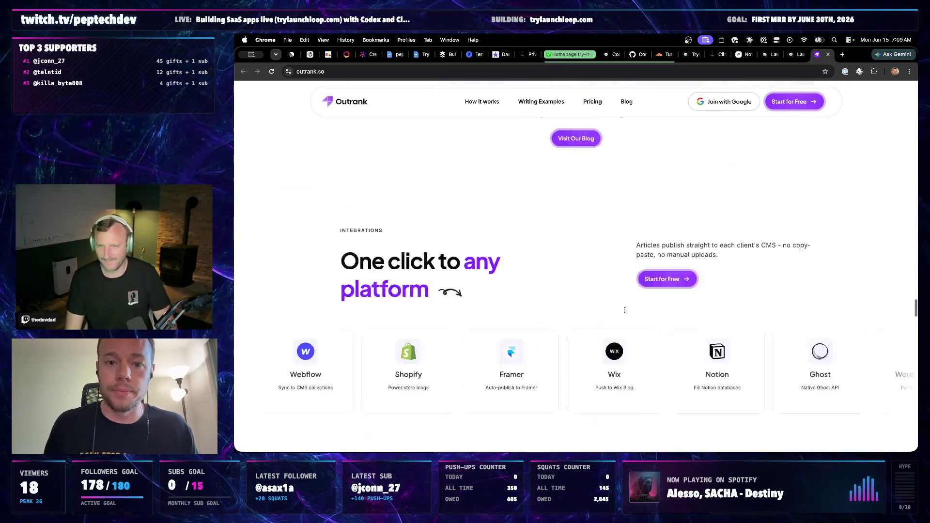
scroll(626, 313, "down", 5)
scroll(625, 314, "down", 5)
scroll(625, 313, "up", 10)
scroll(626, 314, "down", 5)
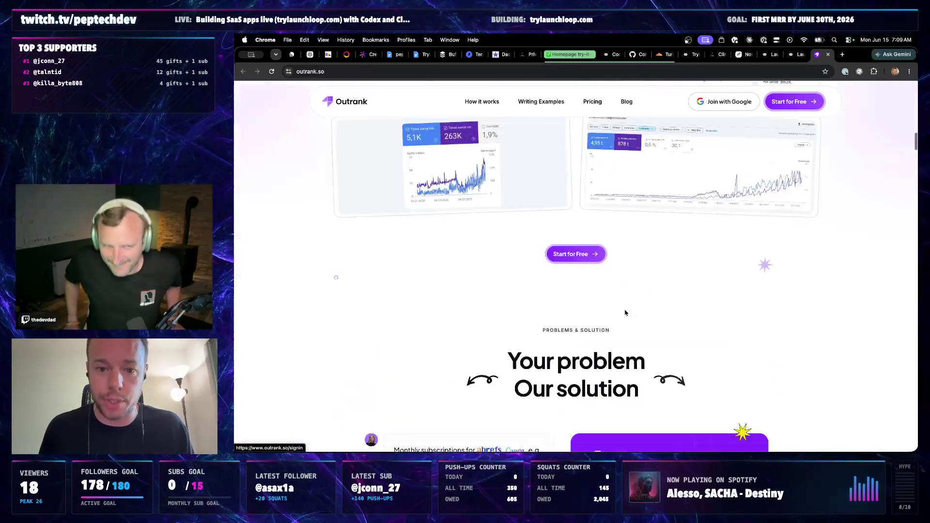
scroll(625, 314, "down", 5)
scroll(626, 314, "down", 5)
key("ctrl+f")
type("sto")
scroll(625, 314, "down", 5)
type("ry")
scroll(625, 314, "down", 5)
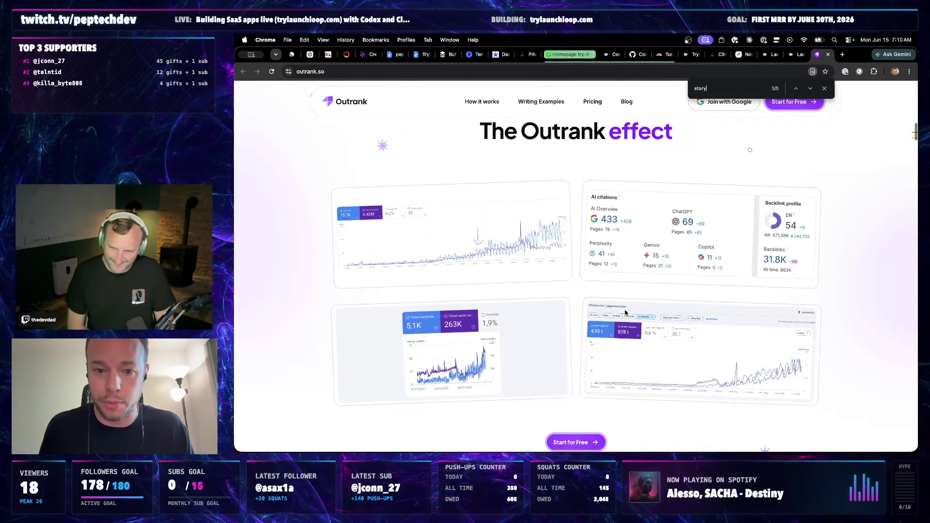
scroll(624, 312, "down", 5)
scroll(625, 312, "down", 5)
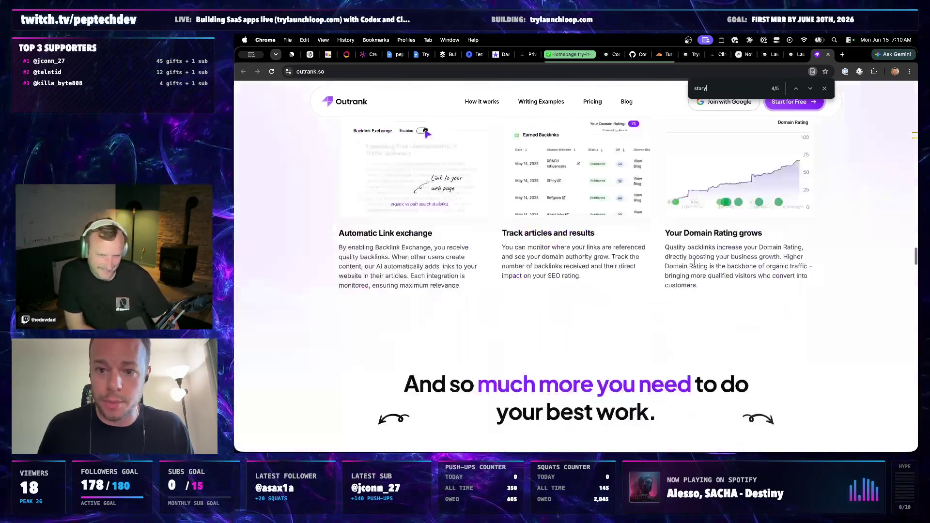
key("Return")
scroll(694, 263, "down", 5)
scroll(654, 291, "down", 2)
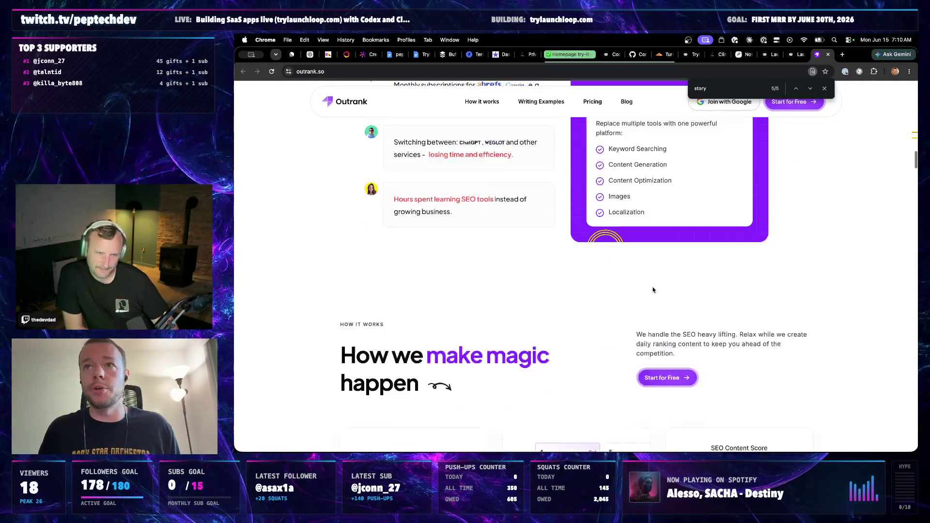
scroll(653, 290, "down", 5)
scroll(653, 290, "down", 5)
scroll(654, 290, "down", 5)
scroll(653, 288, "down", 5)
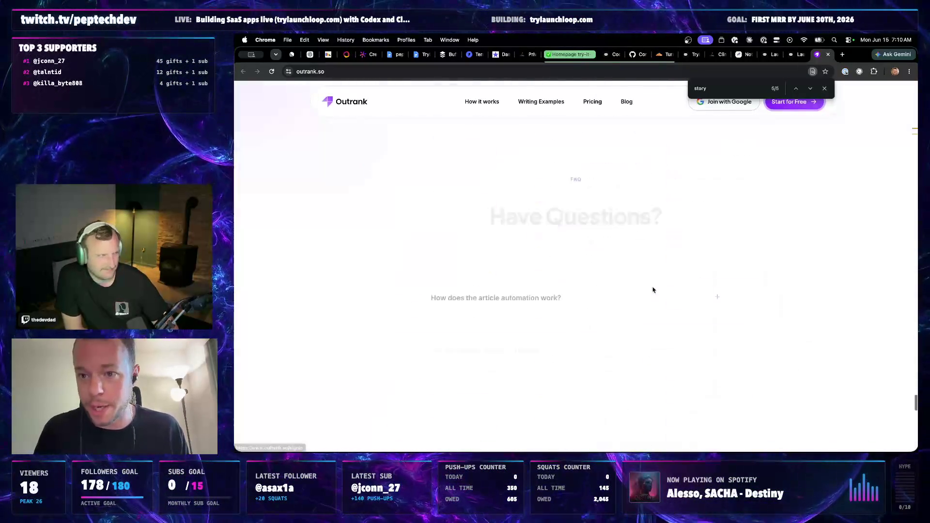
scroll(654, 287, "down", 5)
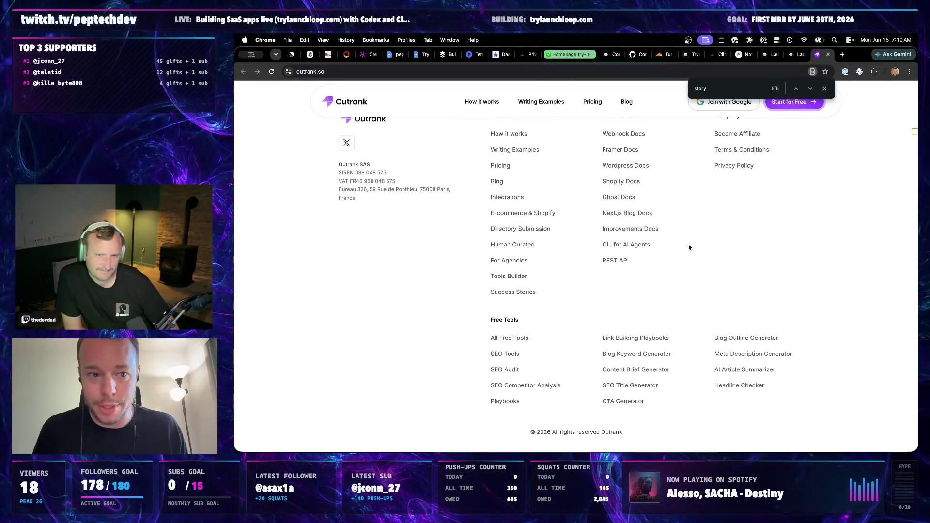
scroll(689, 247, "up", 2)
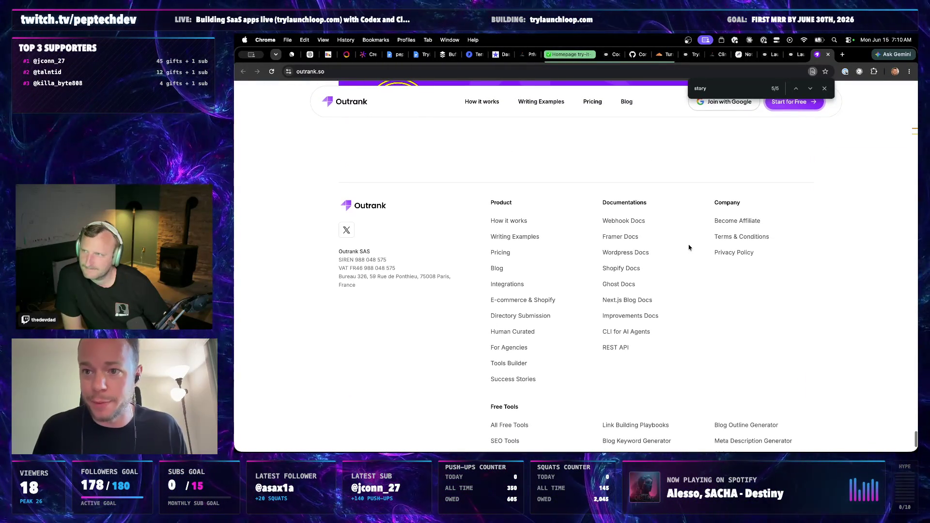
left_click(829, 54)
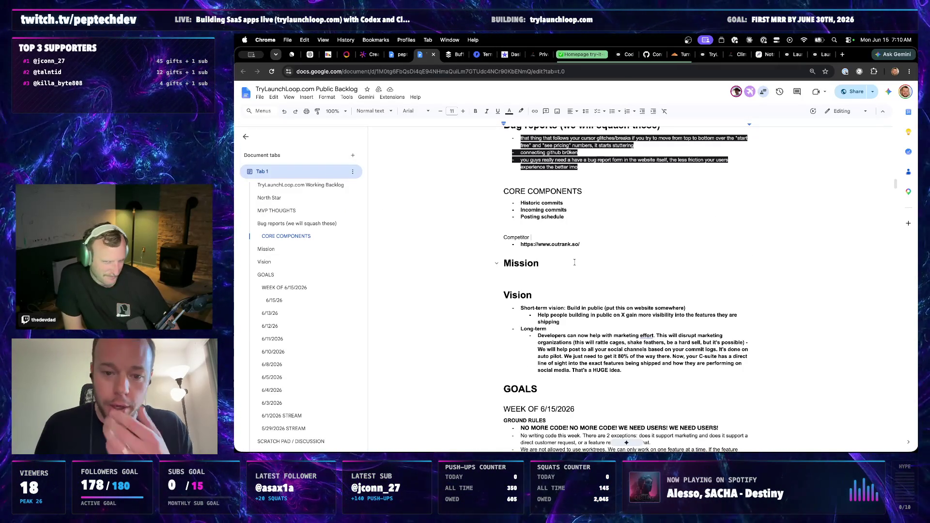
scroll(630, 211, "up", 2)
scroll(610, 239, "up", 2)
scroll(591, 274, "up", 3)
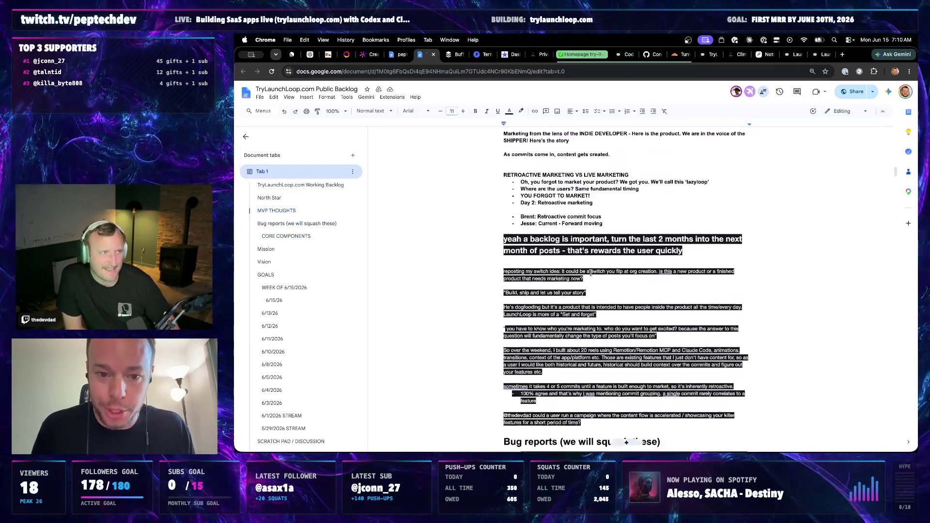
scroll(591, 274, "down", 5)
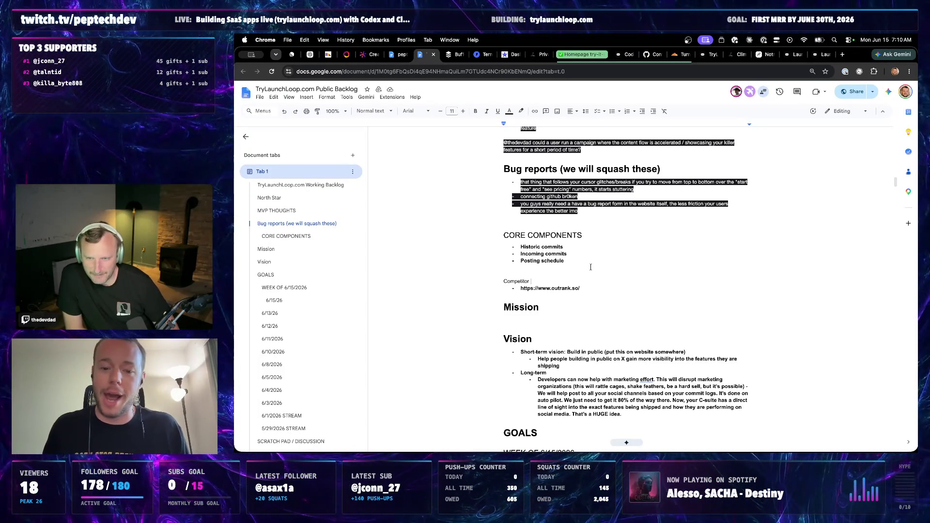
scroll(590, 267, "up", 1)
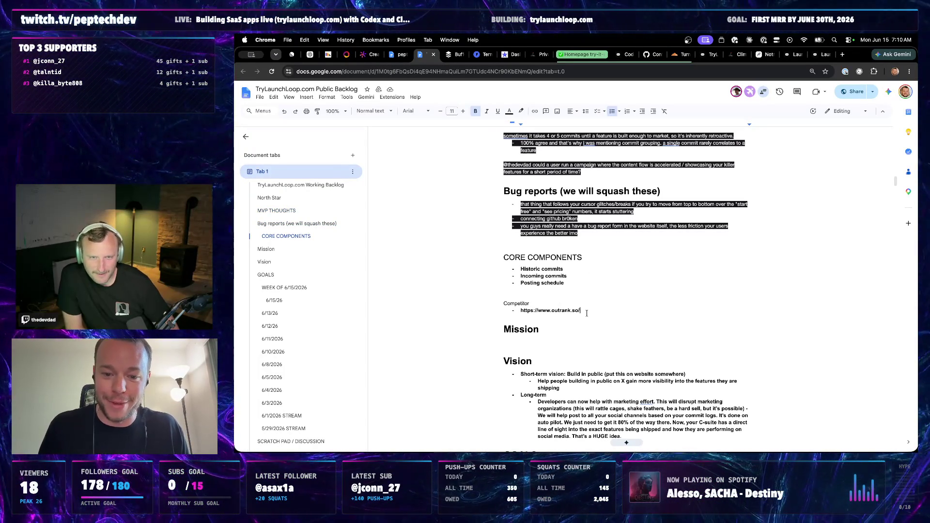
scroll(587, 312, "up", 5)
scroll(588, 310, "up", 3)
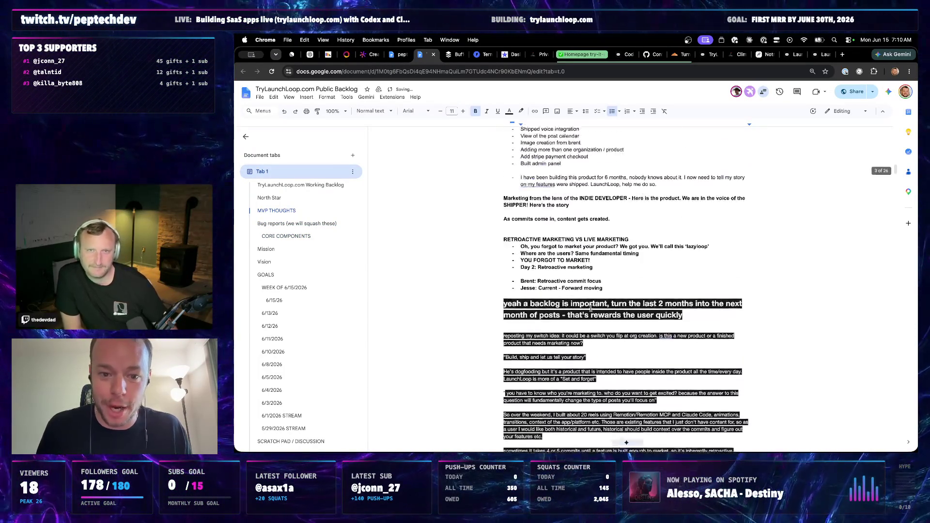
scroll(591, 307, "up", 3)
scroll(591, 306, "up", 1)
scroll(590, 307, "up", 1)
scroll(591, 308, "up", 1)
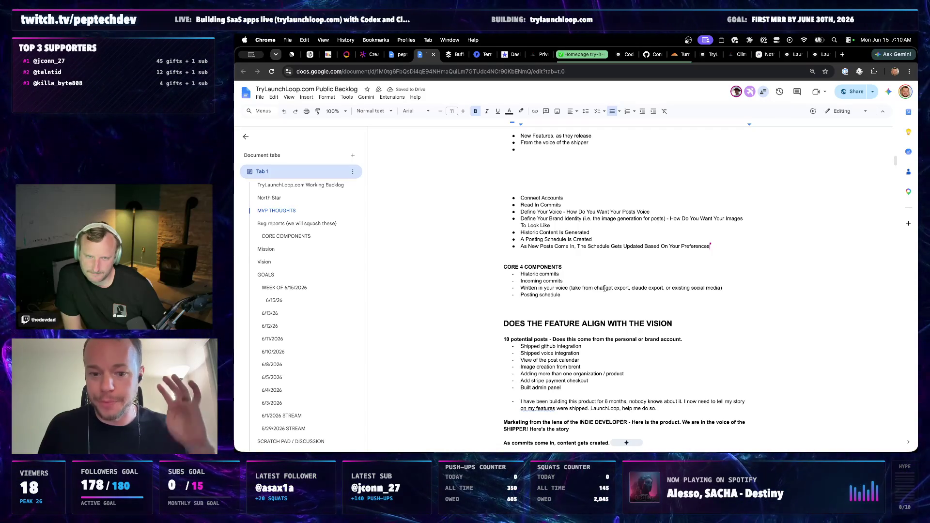
scroll(605, 288, "down", 1)
scroll(604, 288, "down", 5)
scroll(605, 288, "down", 3)
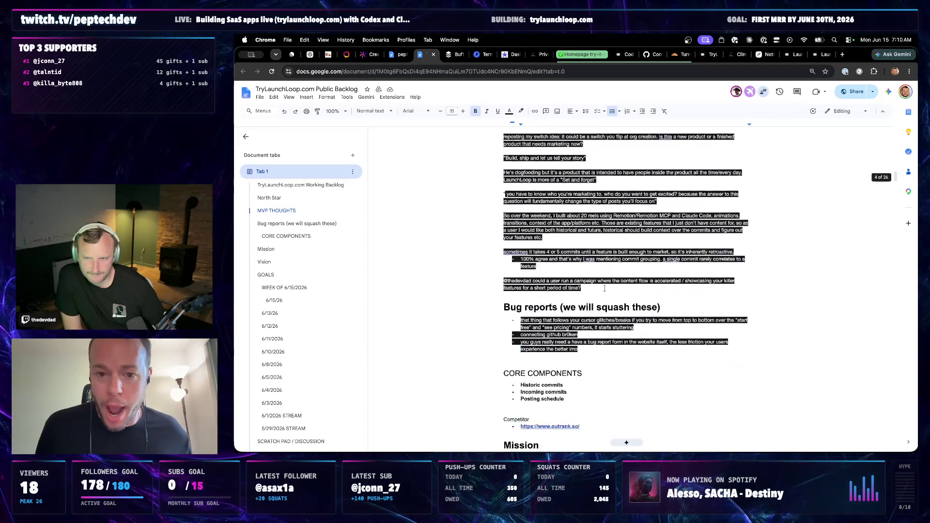
scroll(605, 288, "down", 5)
scroll(605, 288, "down", 2)
scroll(605, 287, "up", 1)
scroll(604, 289, "up", 1)
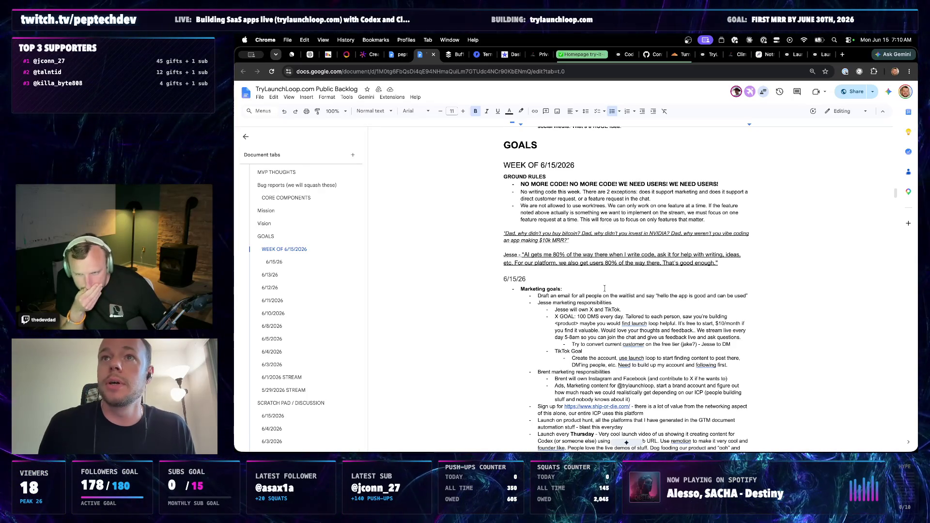
scroll(603, 288, "up", 10)
scroll(612, 259, "up", 3)
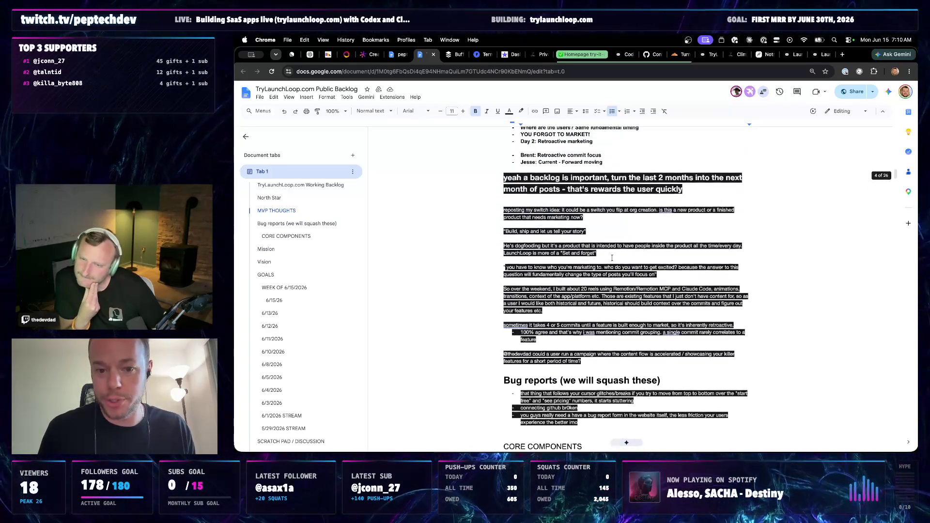
scroll(613, 258, "up", 2)
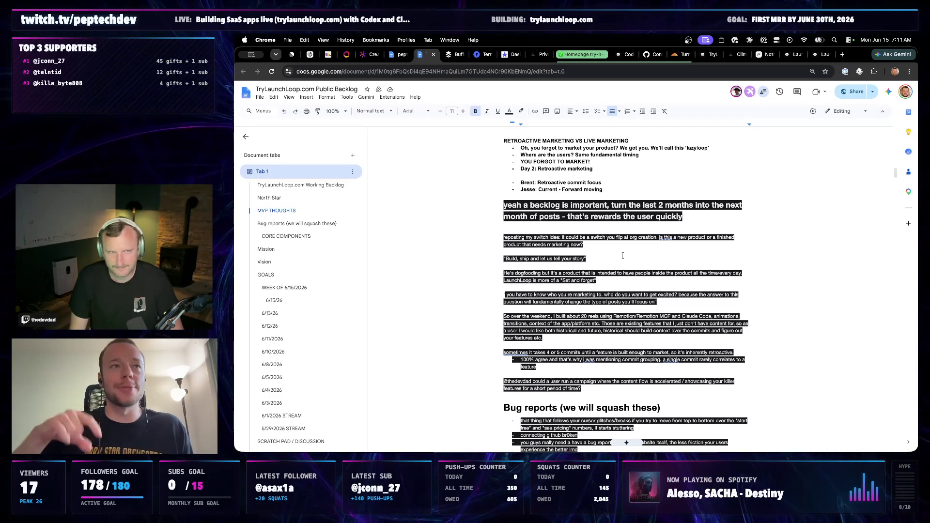
scroll(598, 247, "down", 1)
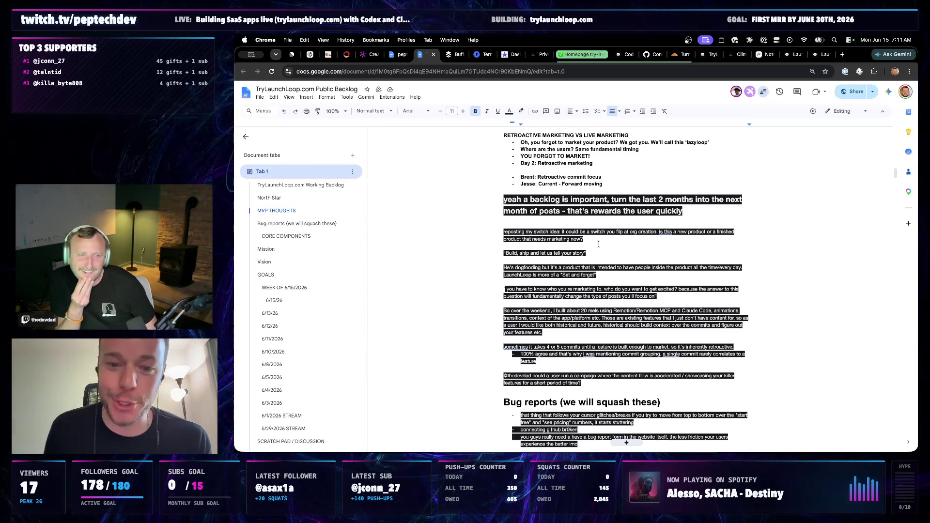
scroll(585, 265, "up", 1)
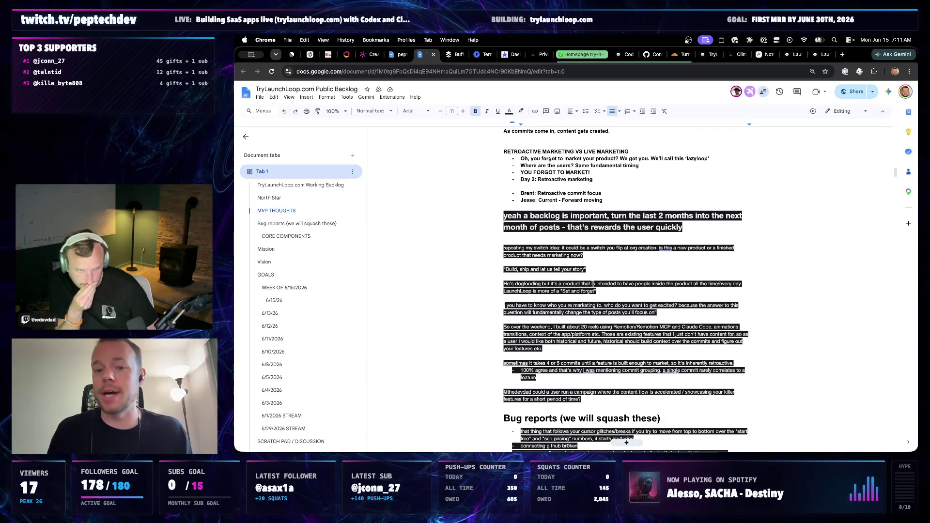
scroll(605, 273, "down", 2)
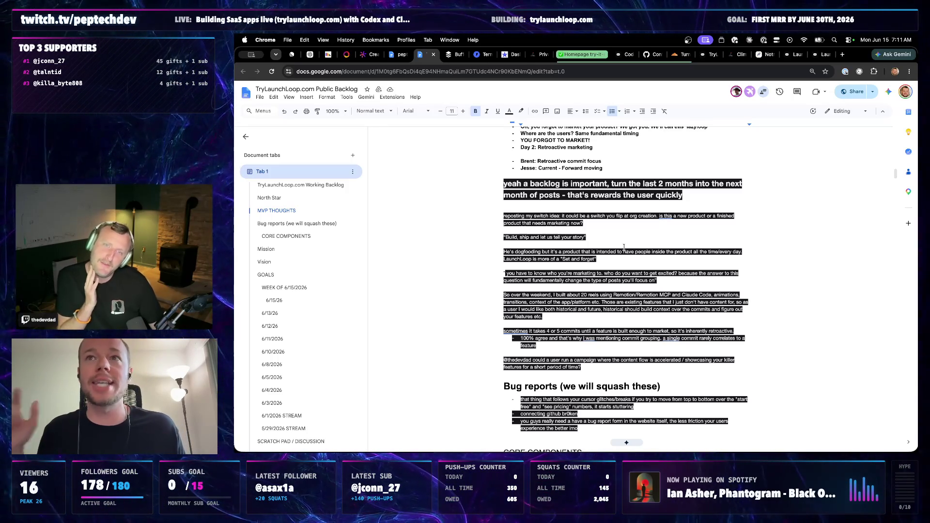
scroll(623, 247, "down", 15)
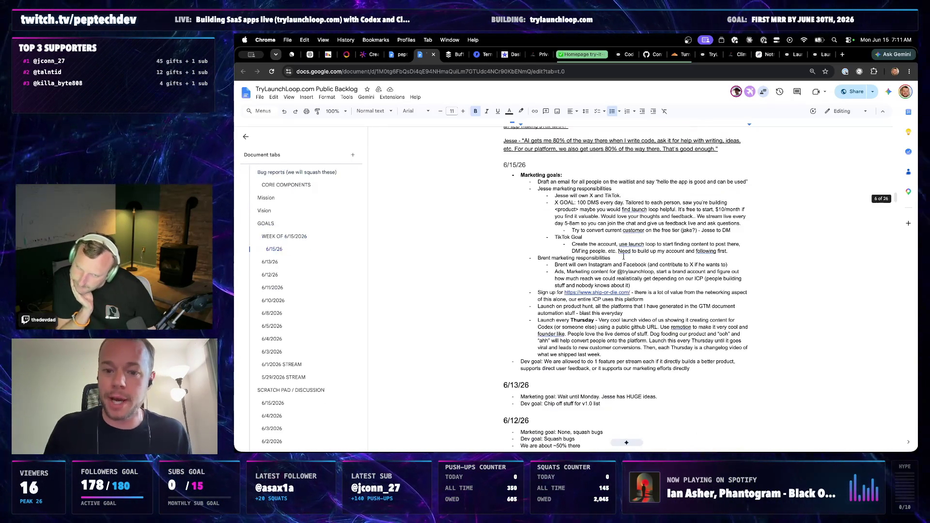
scroll(623, 254, "down", 10)
scroll(623, 256, "down", 5)
scroll(624, 256, "down", 5)
scroll(624, 256, "down", 5)
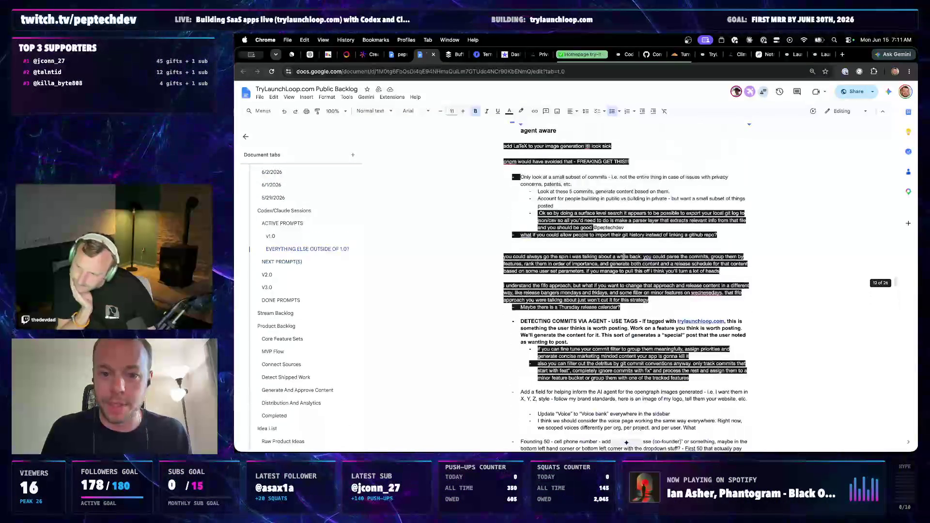
scroll(624, 256, "down", 5)
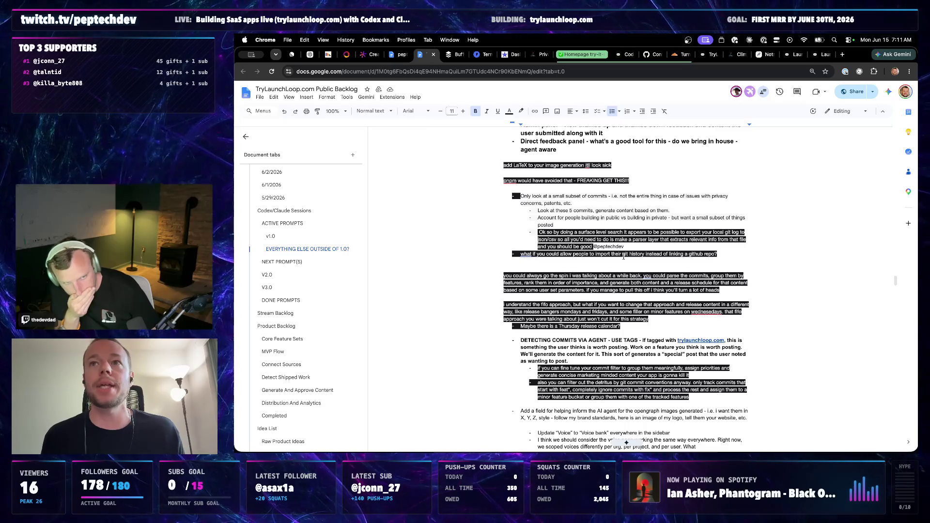
scroll(624, 256, "up", 5)
scroll(624, 256, "up", 10)
scroll(623, 256, "up", 10)
scroll(626, 258, "up", 5)
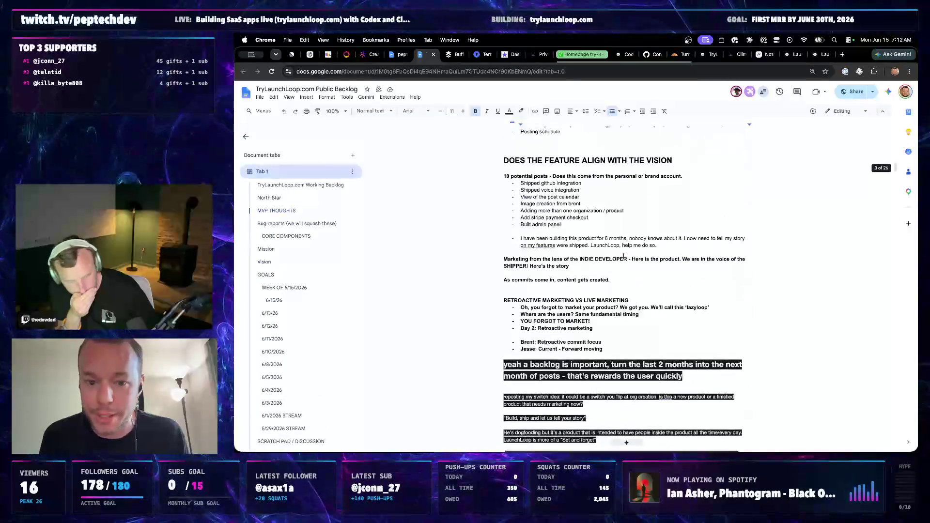
scroll(624, 256, "down", 5)
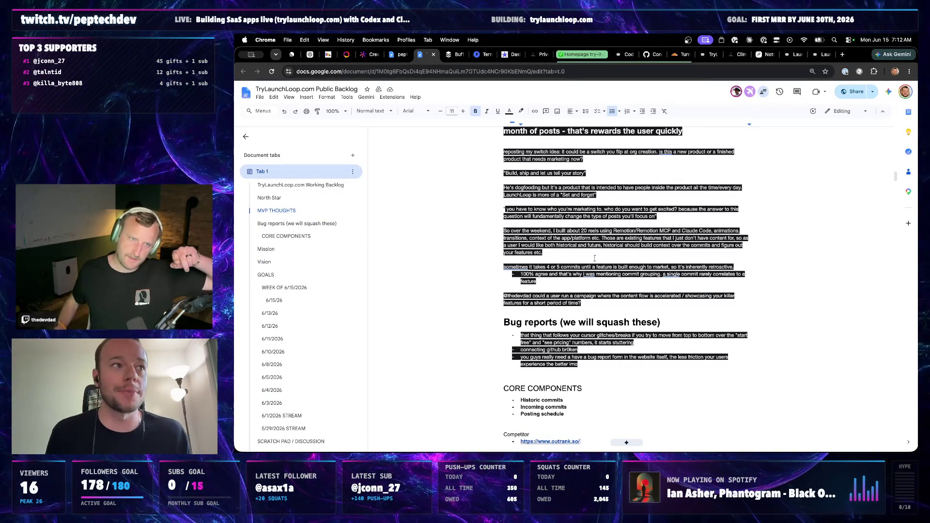
scroll(594, 259, "up", 2)
scroll(589, 269, "up", 1)
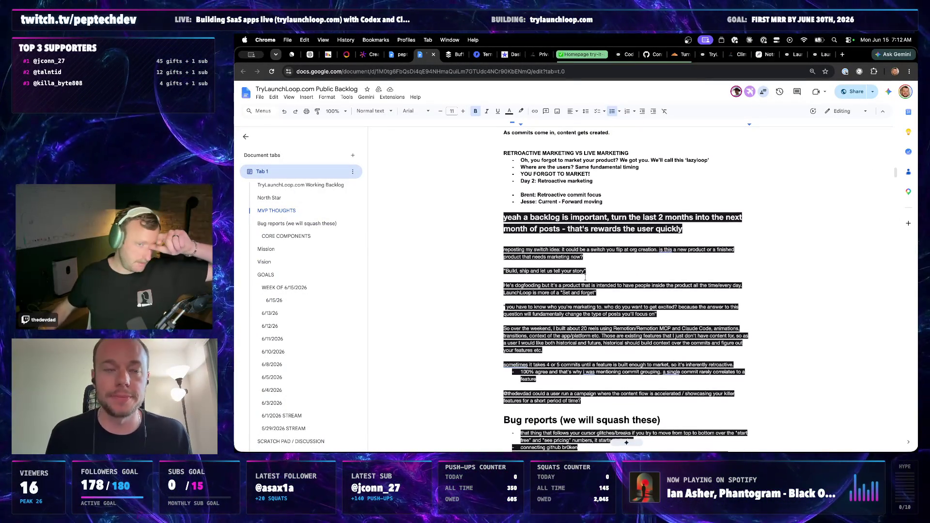
scroll(586, 277, "up", 1)
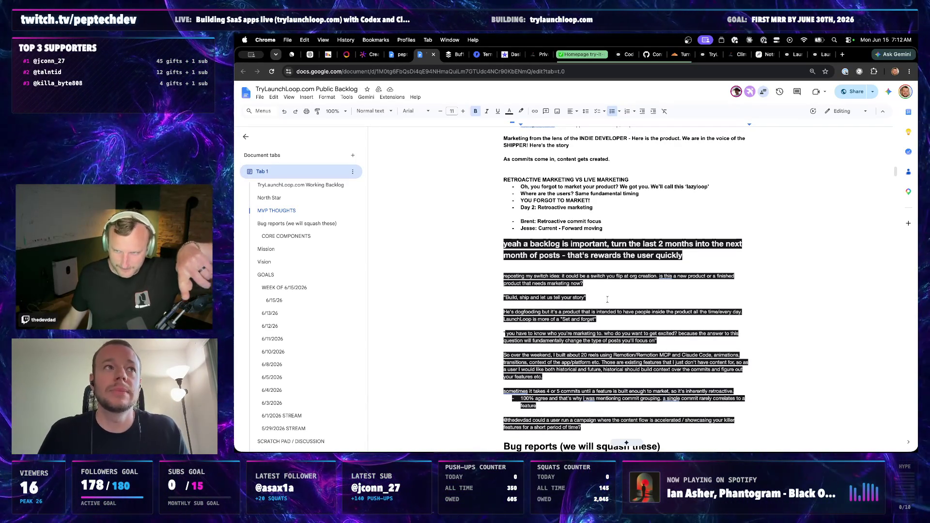
scroll(603, 273, "up", 1)
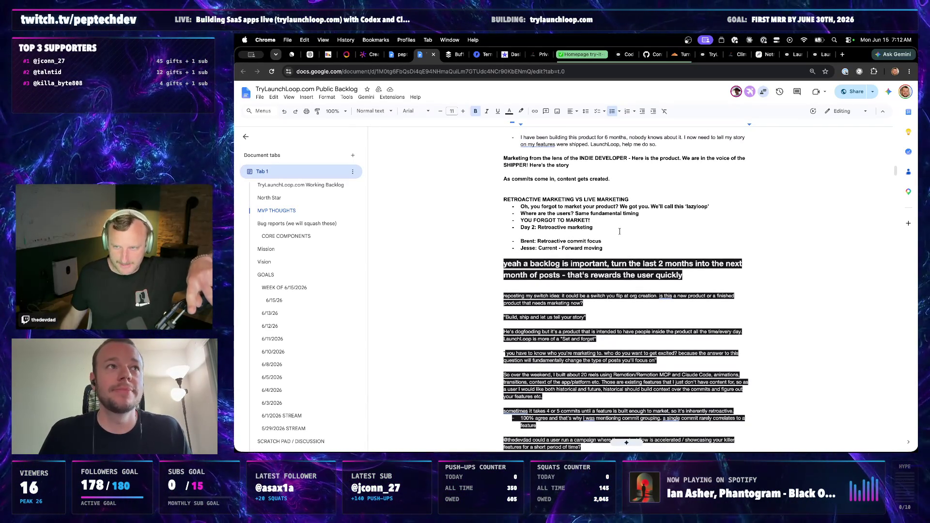
scroll(639, 225, "up", 3)
scroll(632, 255, "up", 2)
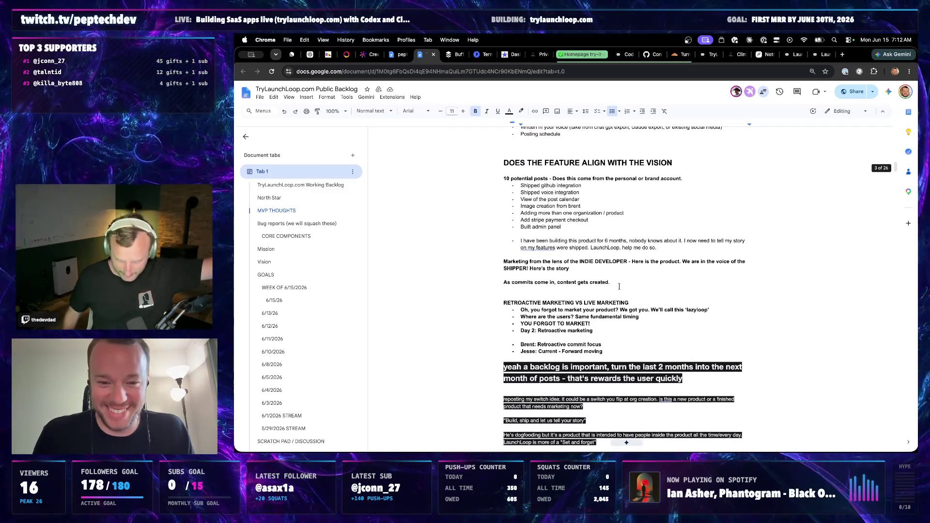
scroll(622, 286, "up", 3)
scroll(621, 287, "down", 2)
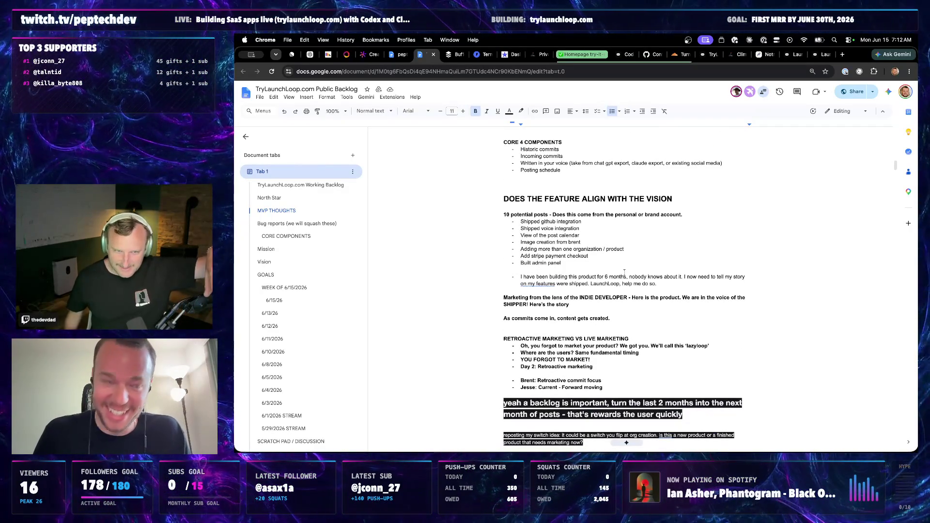
scroll(624, 274, "down", 2)
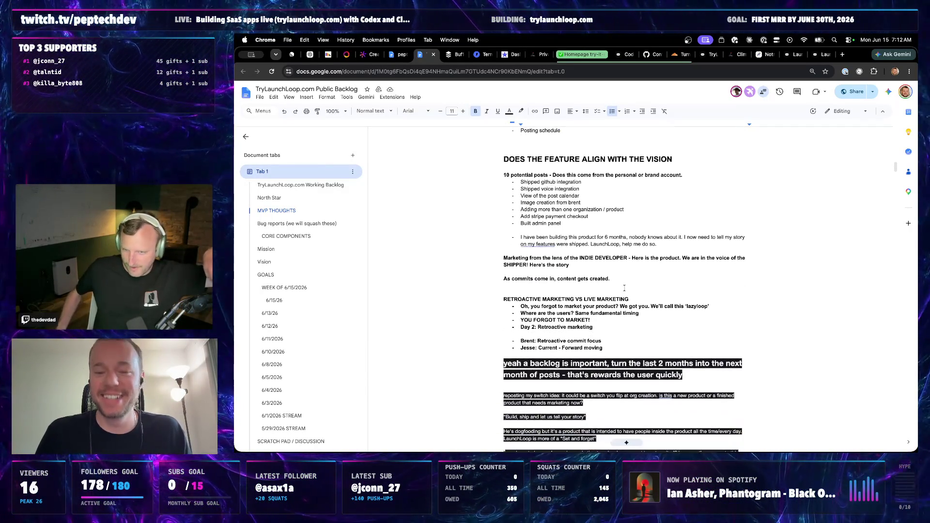
scroll(621, 291, "down", 2)
scroll(618, 313, "down", 2)
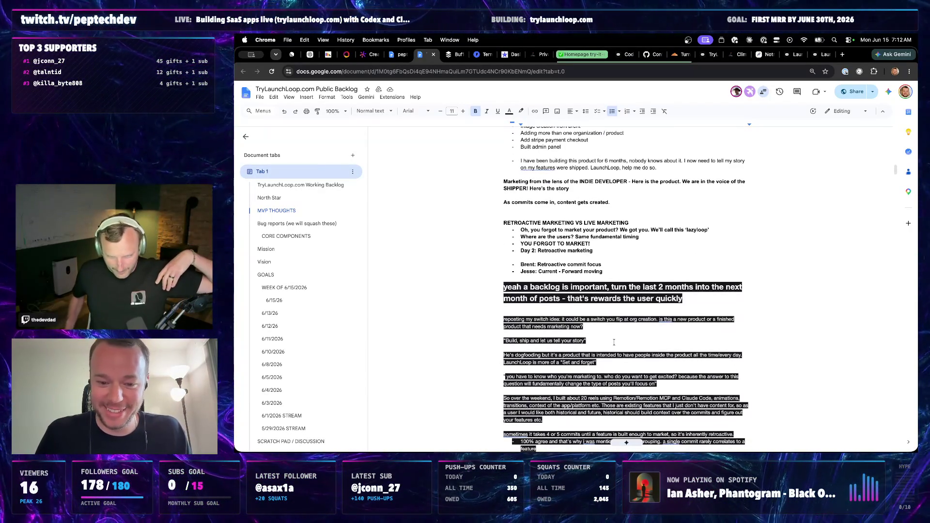
scroll(614, 342, "down", 2)
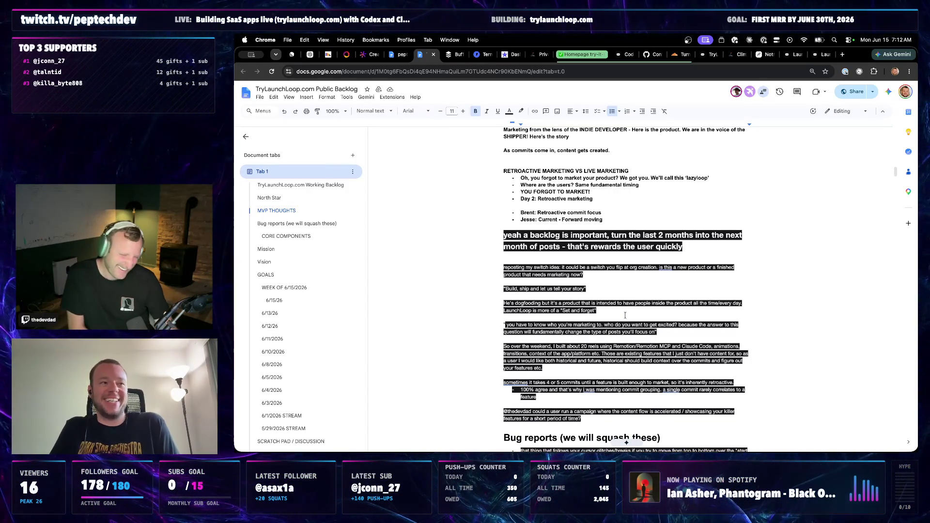
scroll(632, 283, "up", 2)
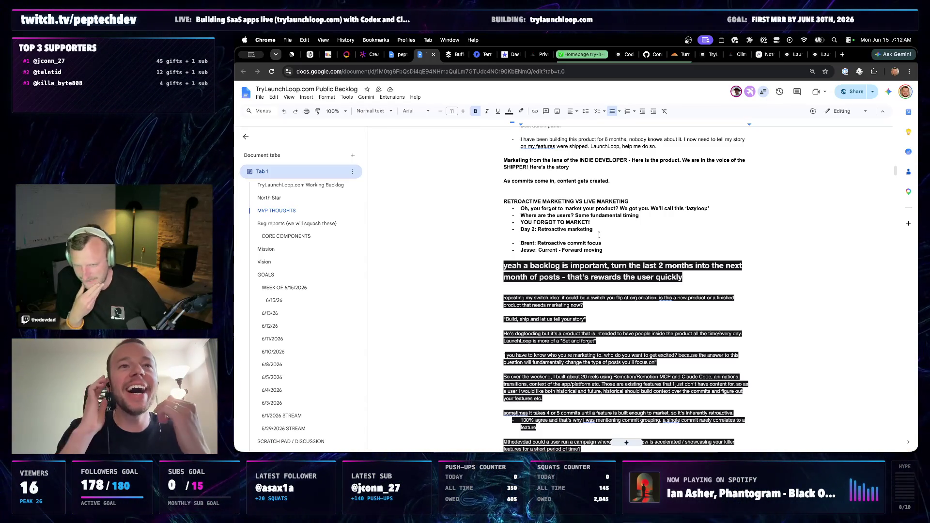
scroll(622, 283, "up", 1)
scroll(622, 282, "up", 1)
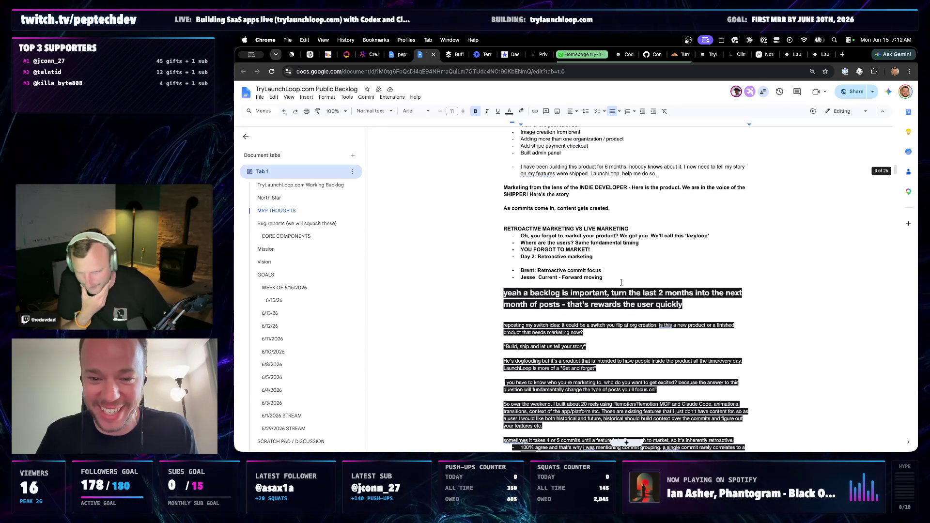
scroll(622, 283, "up", 1)
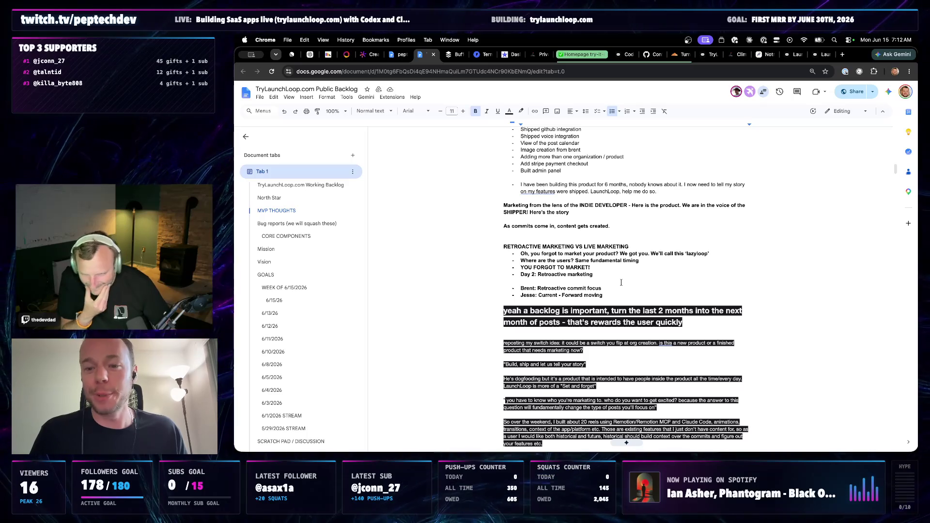
scroll(619, 283, "up", 1)
scroll(619, 283, "up", 2)
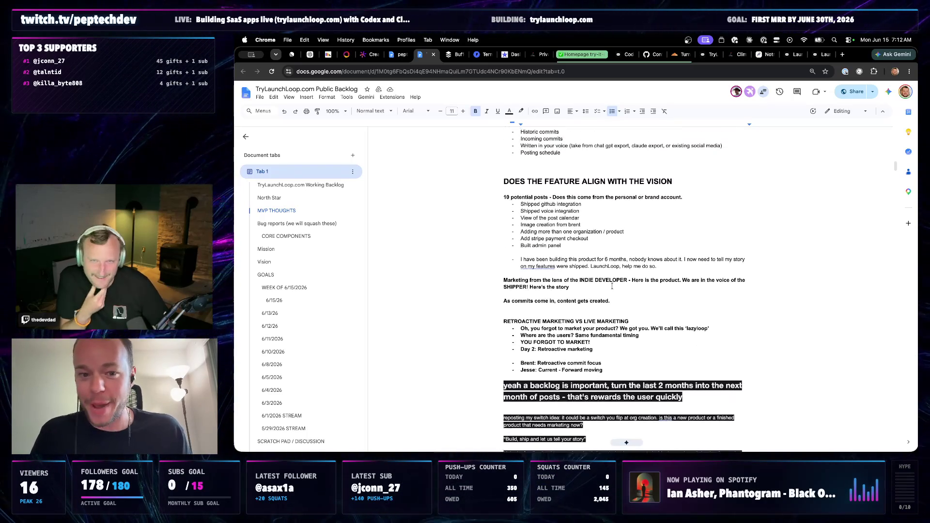
scroll(615, 285, "up", 2)
scroll(611, 286, "up", 2)
scroll(612, 286, "up", 3)
scroll(612, 286, "down", 5)
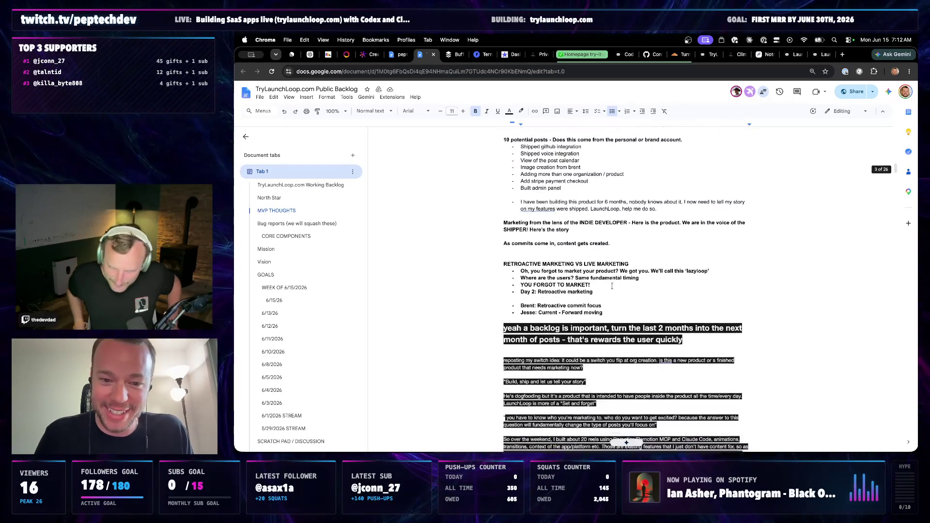
scroll(613, 286, "down", 5)
scroll(612, 286, "down", 5)
scroll(612, 286, "down", 5)
scroll(612, 285, "up", 8)
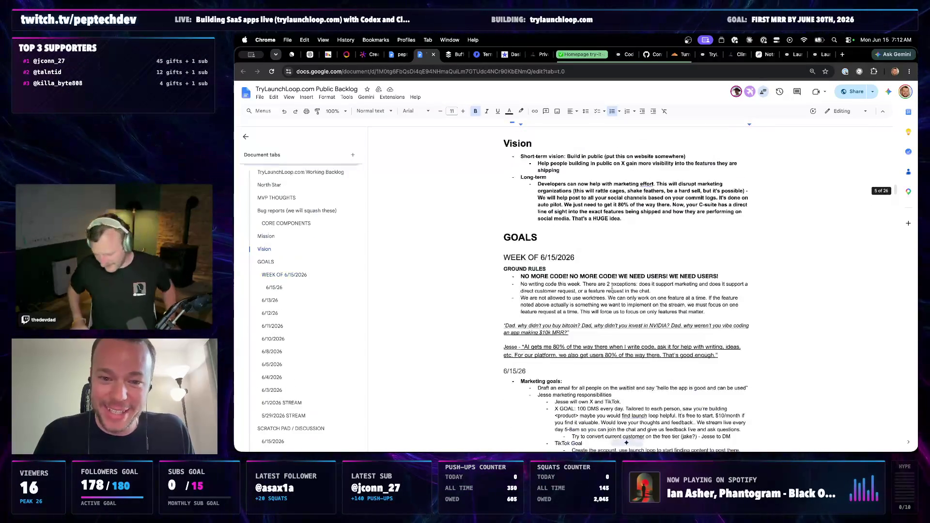
scroll(612, 285, "up", 1)
scroll(612, 287, "down", 2)
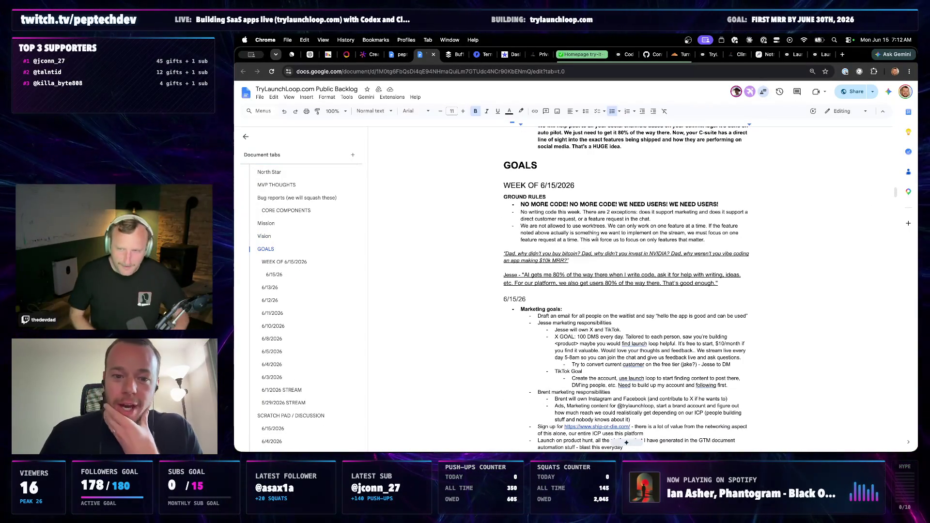
scroll(585, 188, "up", 1)
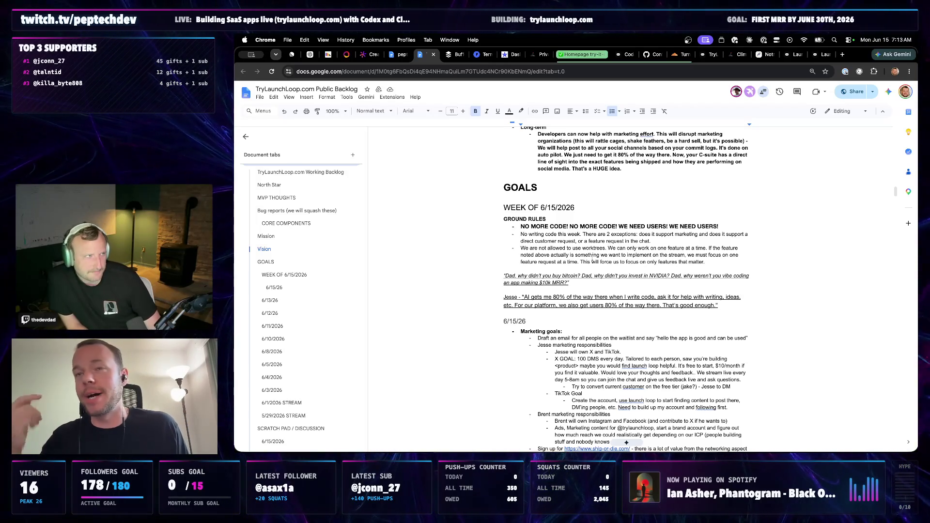
scroll(577, 266, "up", 3)
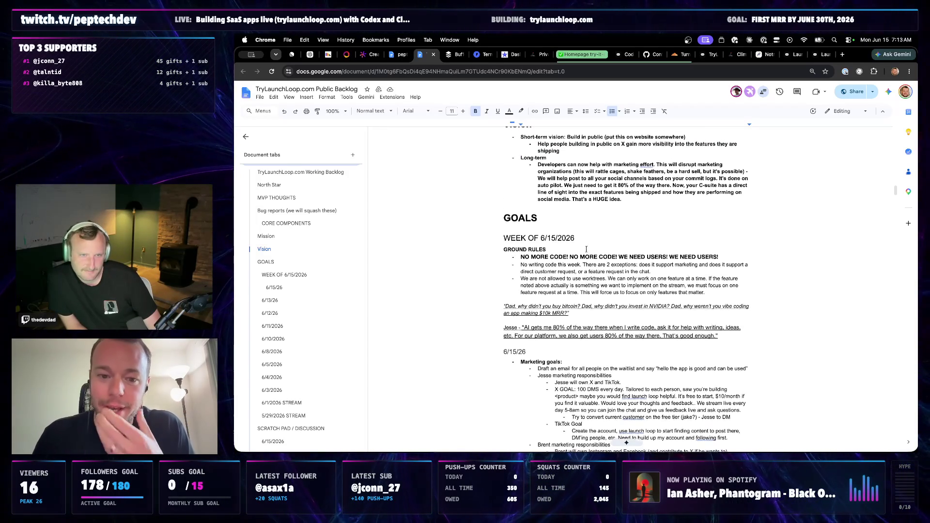
scroll(582, 247, "up", 3)
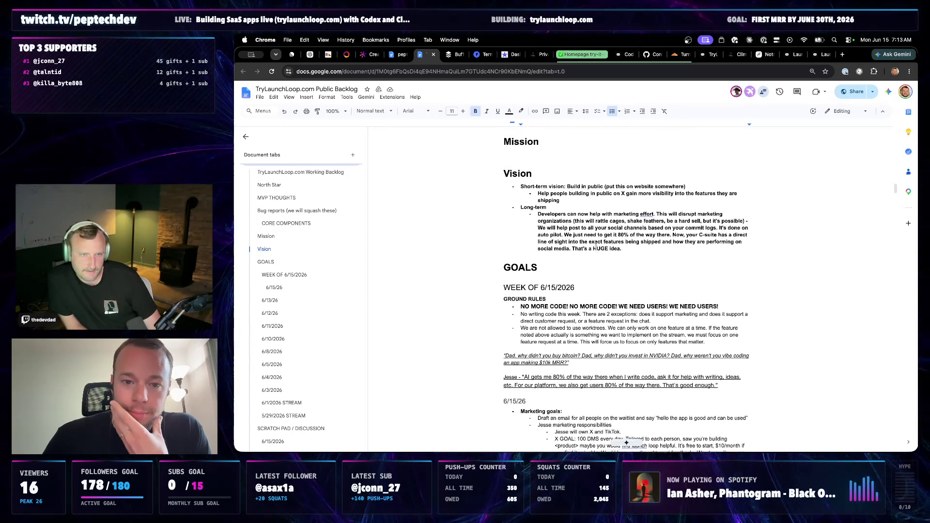
- Edit the first day heading under WEEK OF 6/15/2026 from 6/15/26 to 6/16/26
left_click(553, 205)
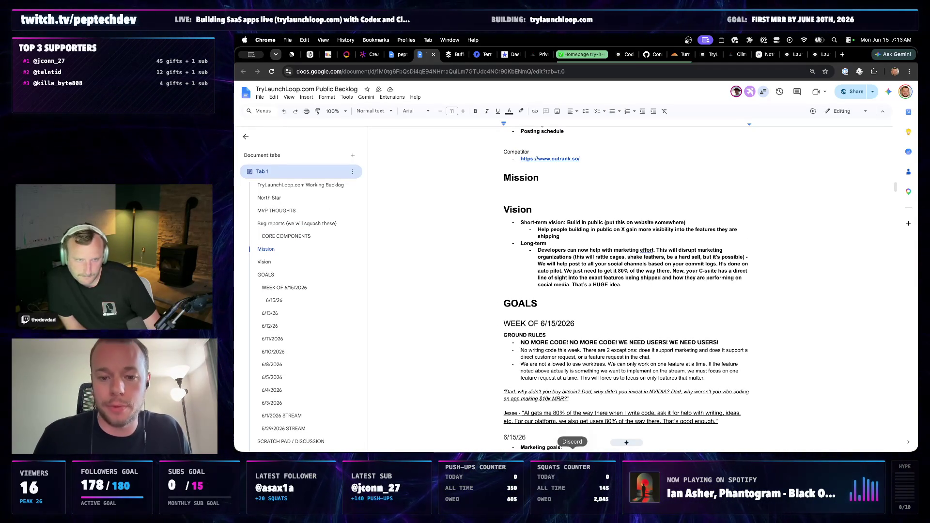
scroll(577, 276, "down", 3)
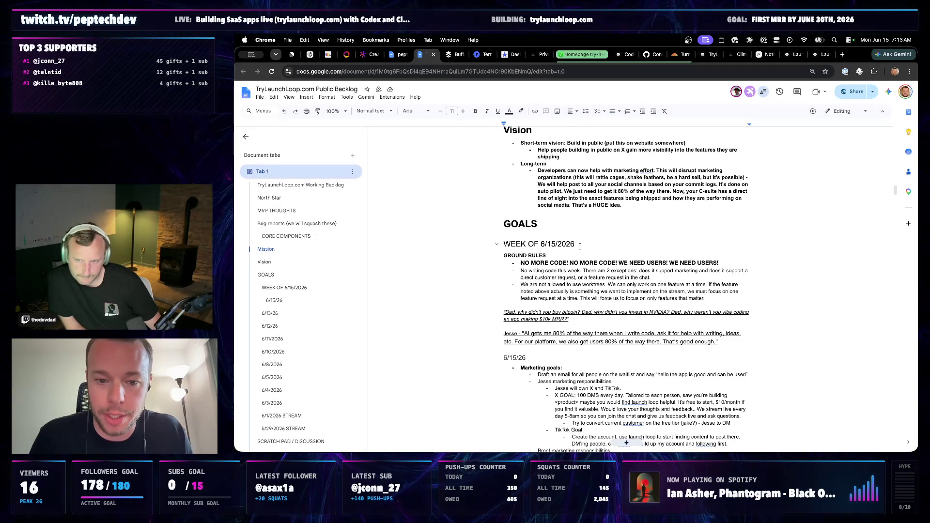
scroll(568, 262, "down", 4)
left_click(548, 260)
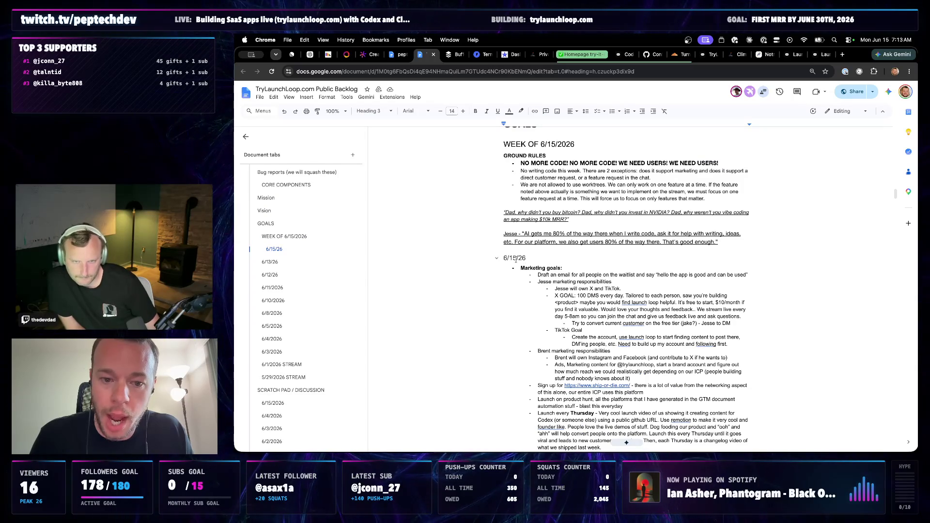
scroll(572, 244, "up", 1)
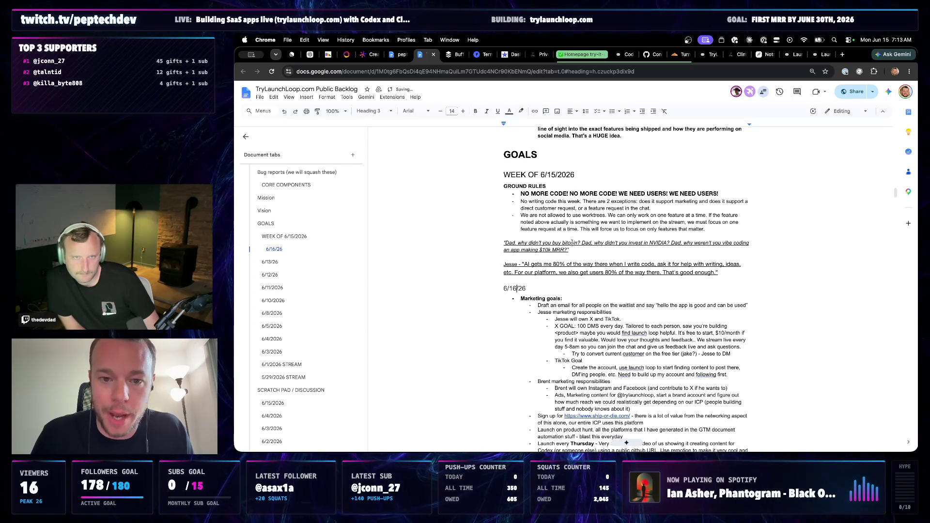
left_click(579, 174)
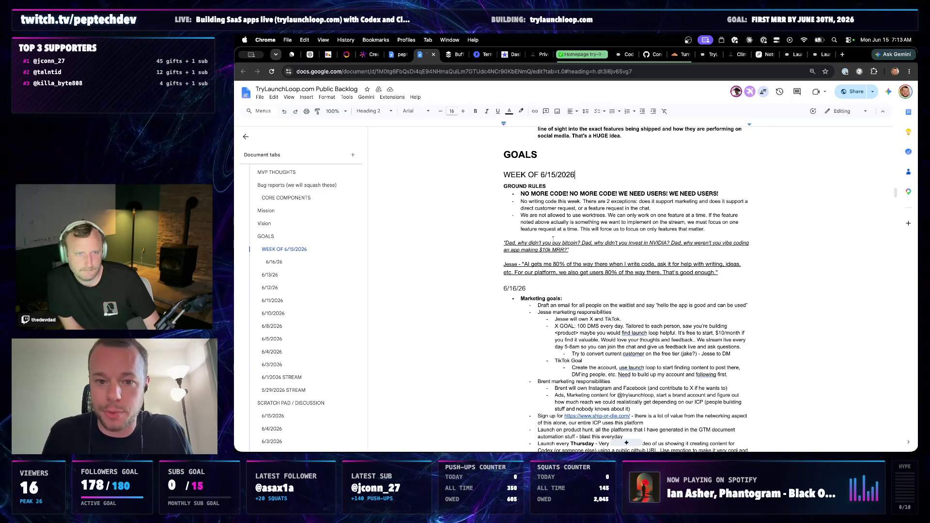
- Collapse the 6/16/26 section's content with its heading arrow
left_click(498, 290)
left_click(499, 291)
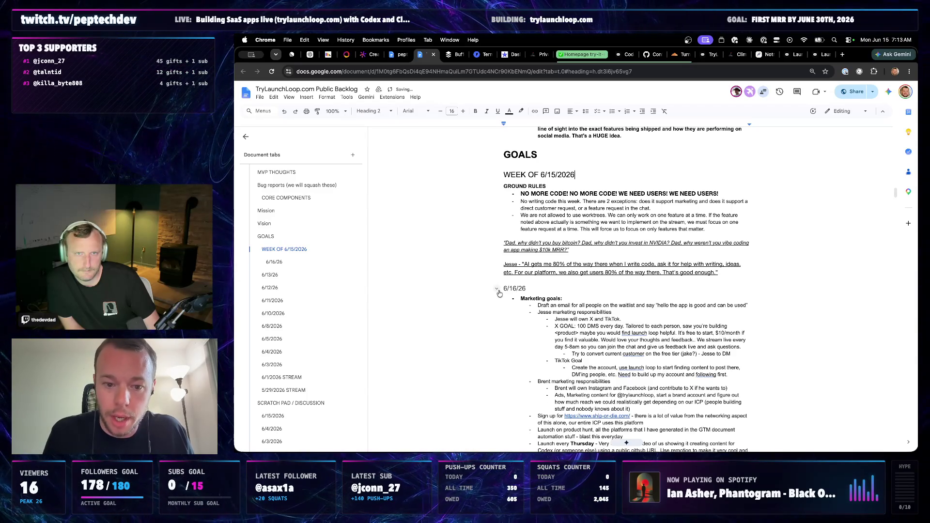
left_click(497, 290)
- Unfold 6/16/26 and start a new 6/14/26 entry above 6/13/26
left_click(506, 307)
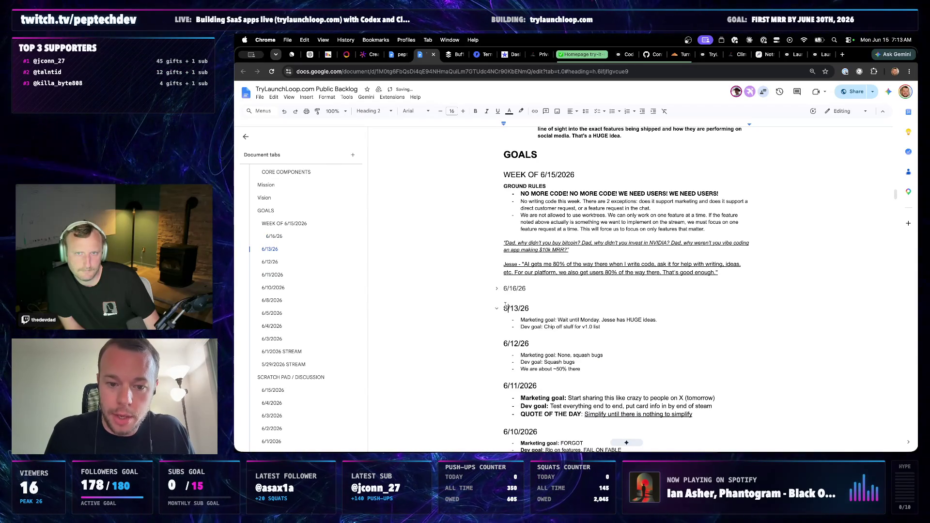
left_click(498, 289)
scroll(531, 212, "down", 5)
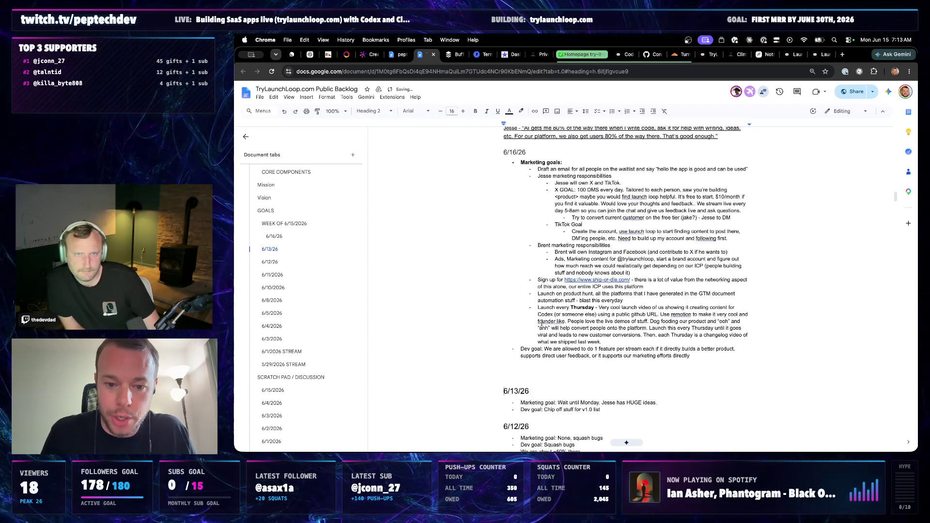
left_click(531, 211)
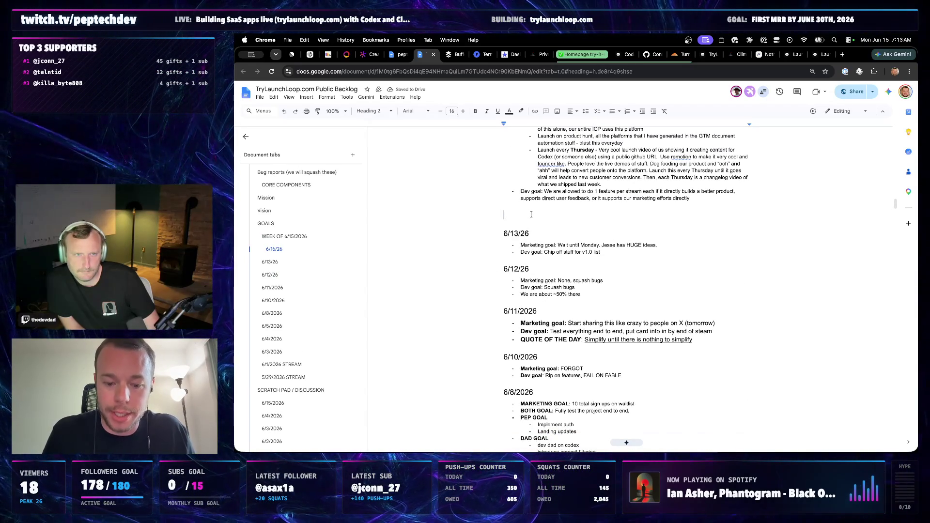
type("6/14")
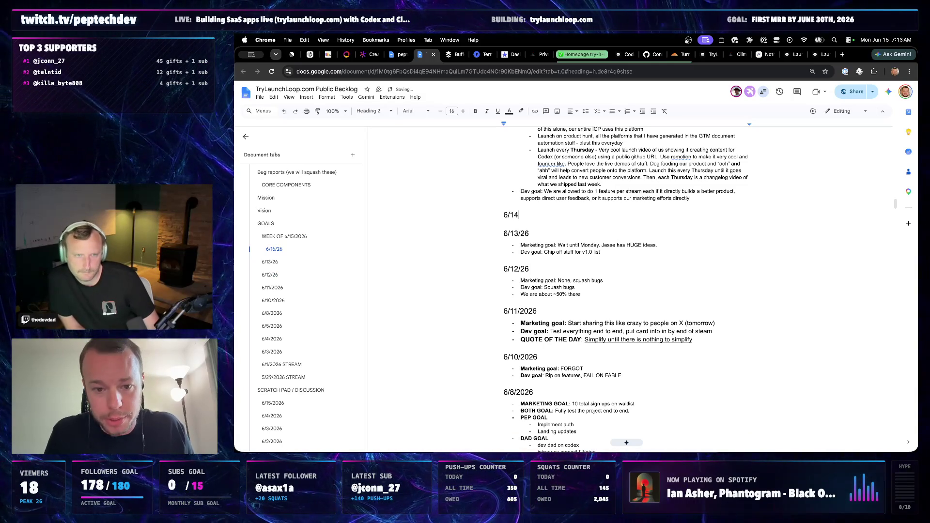
type("/26")
- Add the bullet 'Flesh out mission and vision' under 6/14/26, correcting its typos
key("Return")
type("-")
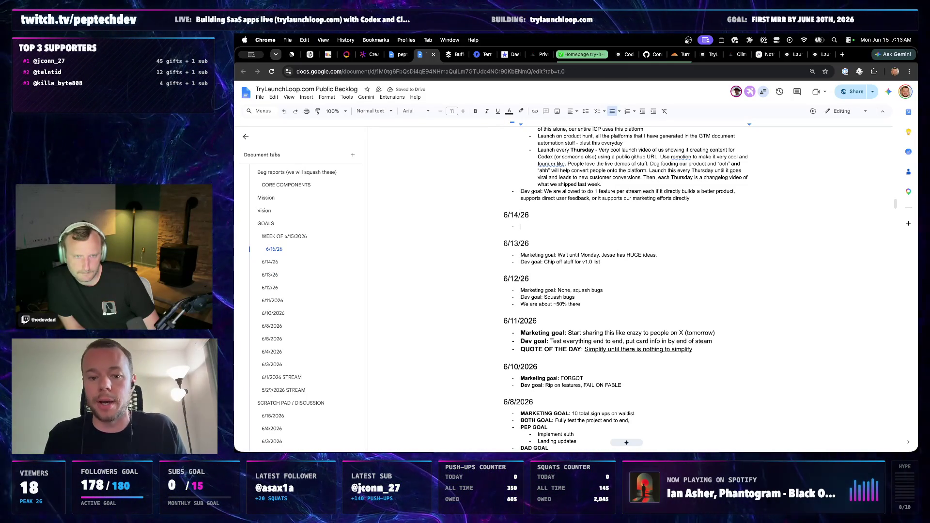
scroll(561, 273, "down", 5)
scroll(567, 269, "down", 5)
scroll(574, 261, "down", 5)
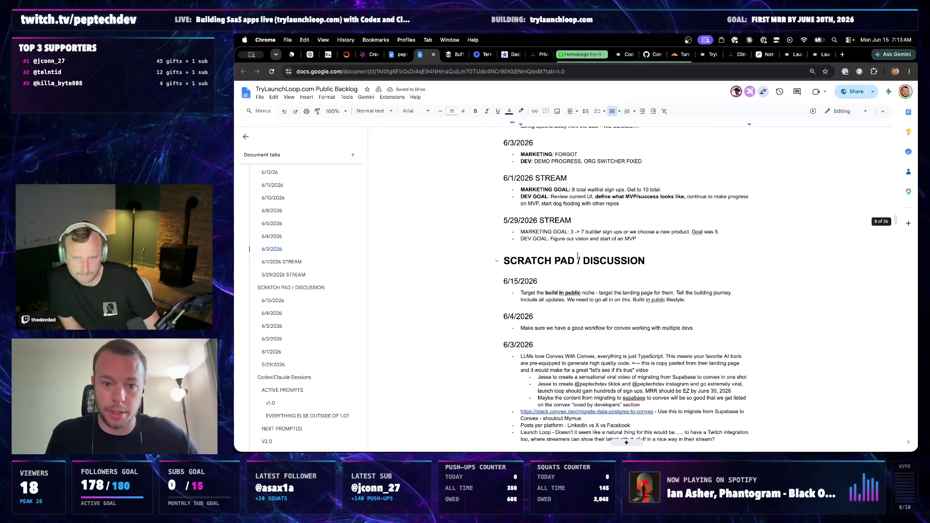
scroll(578, 256, "up", 3)
scroll(578, 256, "up", 3)
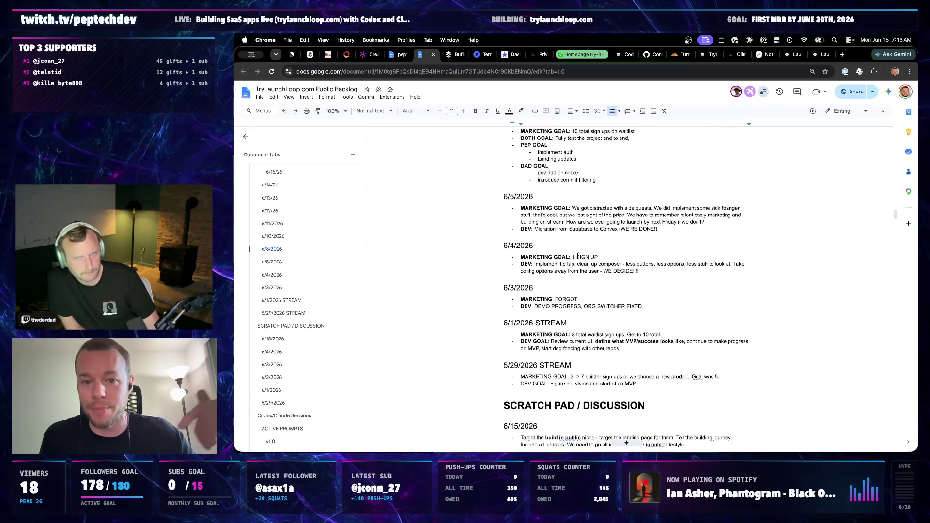
scroll(577, 256, "up", 3)
scroll(574, 257, "up", 3)
scroll(573, 256, "up", 2)
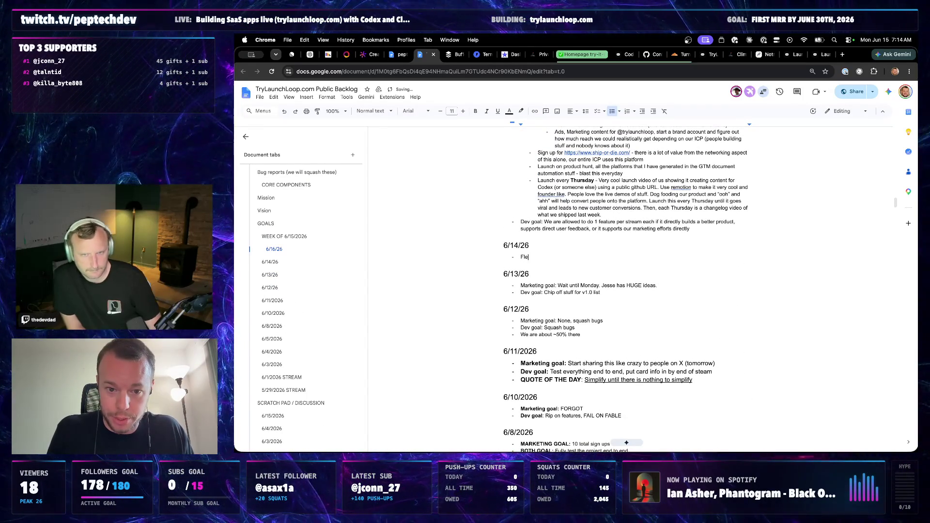
type("lehs out")
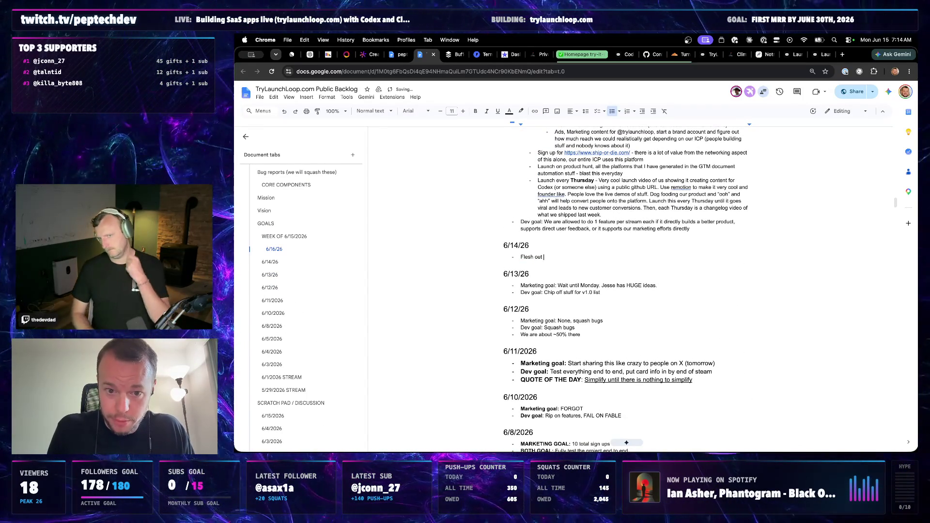
type("vision and")
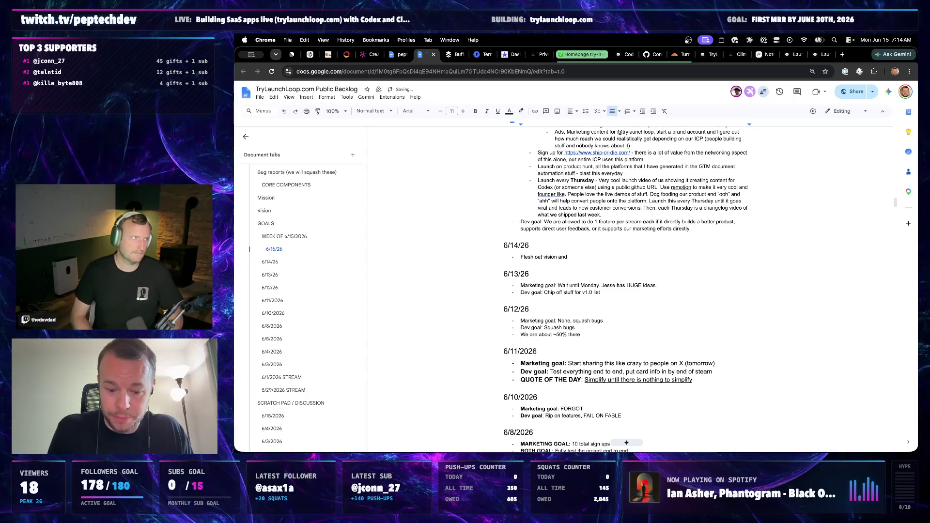
type(" misison")
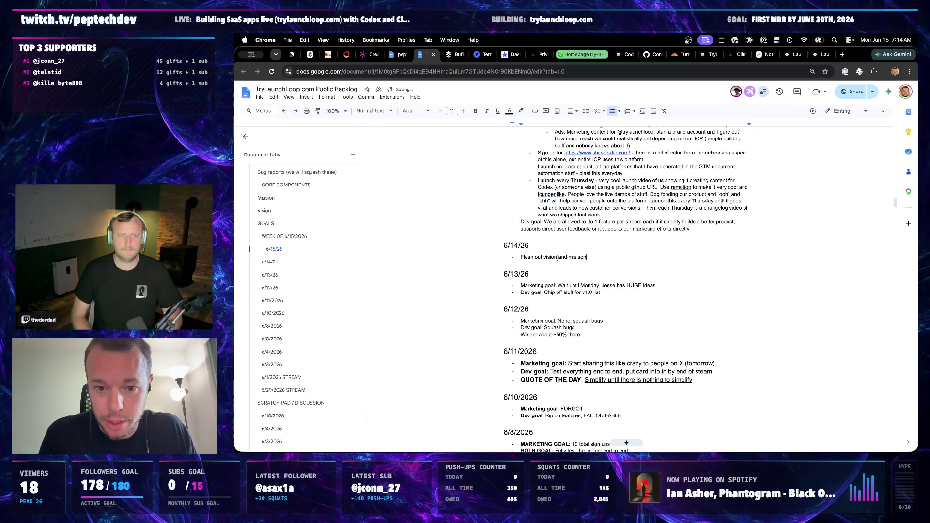
double_click(555, 257)
double_click(582, 257)
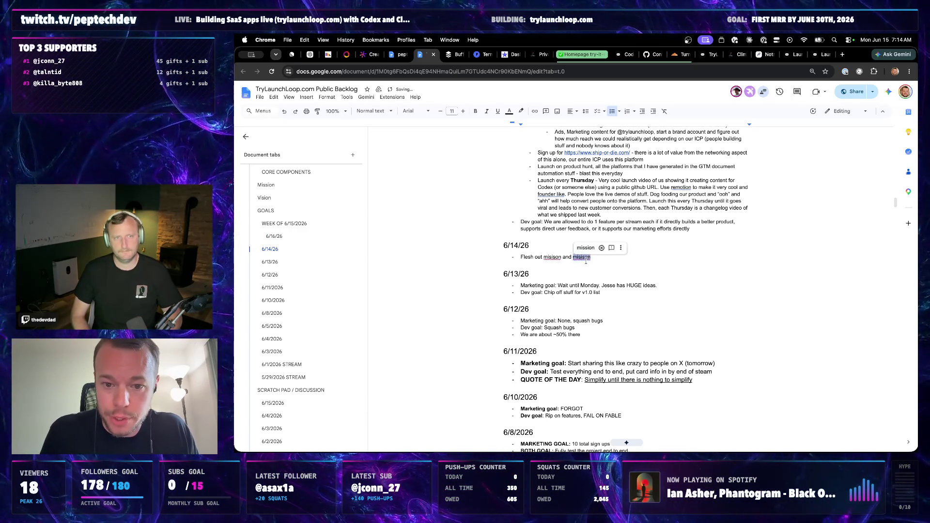
type("visio")
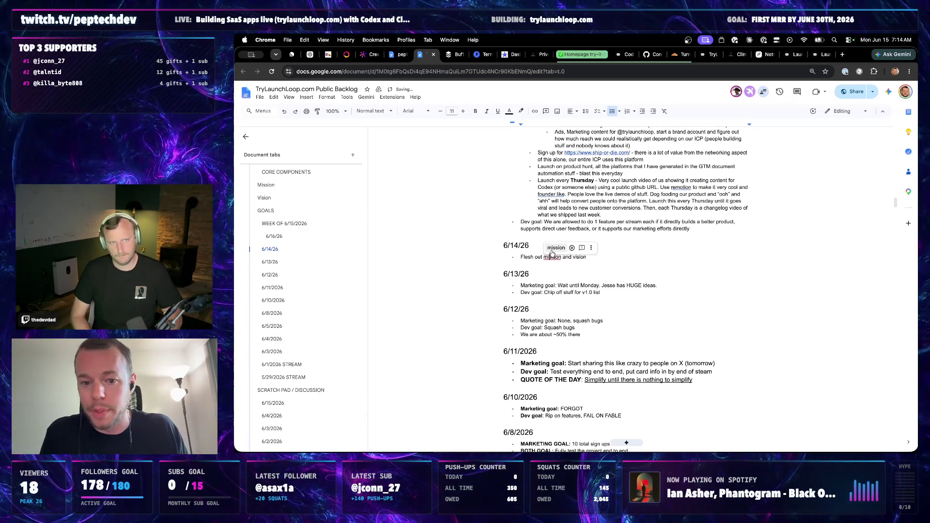
type("n")
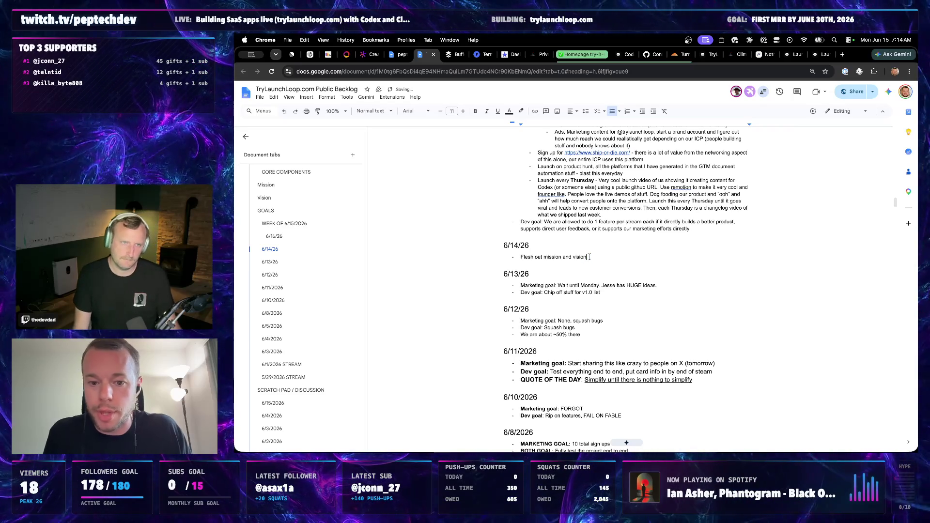
scroll(559, 256, "up", 2)
scroll(574, 256, "up", 2)
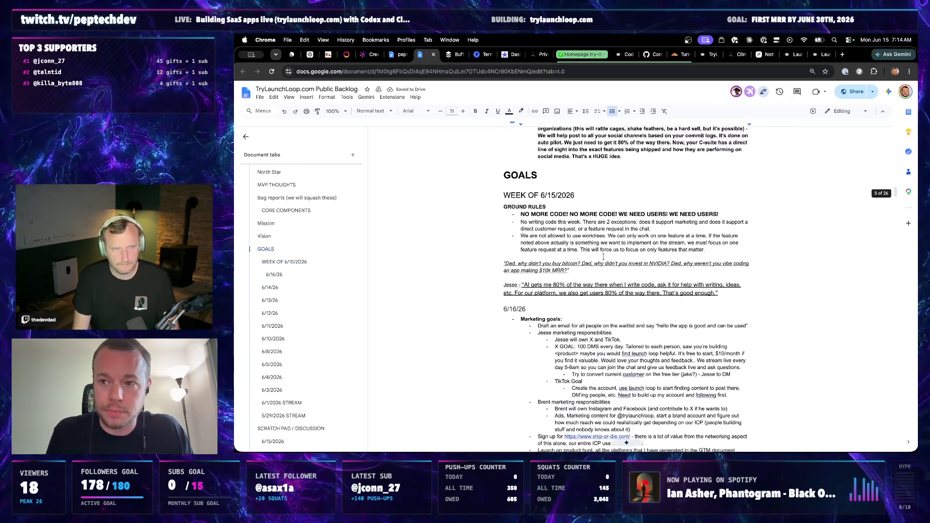
scroll(589, 256, "up", 2)
scroll(604, 256, "up", 2)
scroll(603, 255, "down", 3)
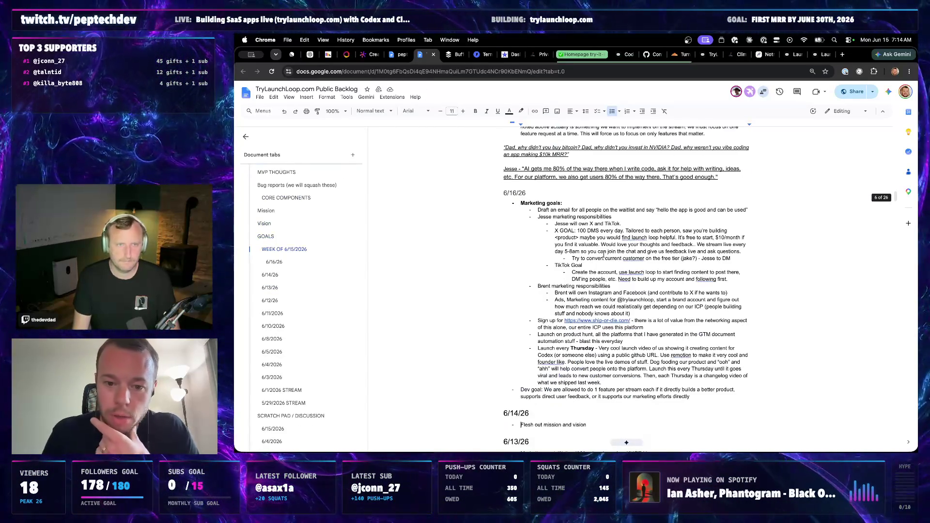
scroll(607, 252, "up", 2)
scroll(589, 236, "up", 2)
scroll(570, 219, "up", 2)
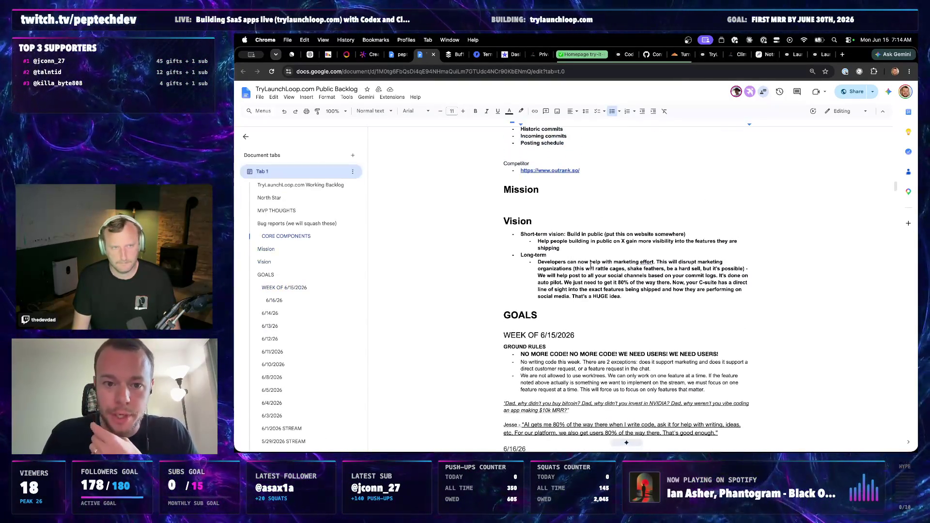
scroll(551, 203, "up", 1)
- Check the empty Mission section, then scroll up to the THIS IS THE LAUNCH LOOP list
left_click(547, 200)
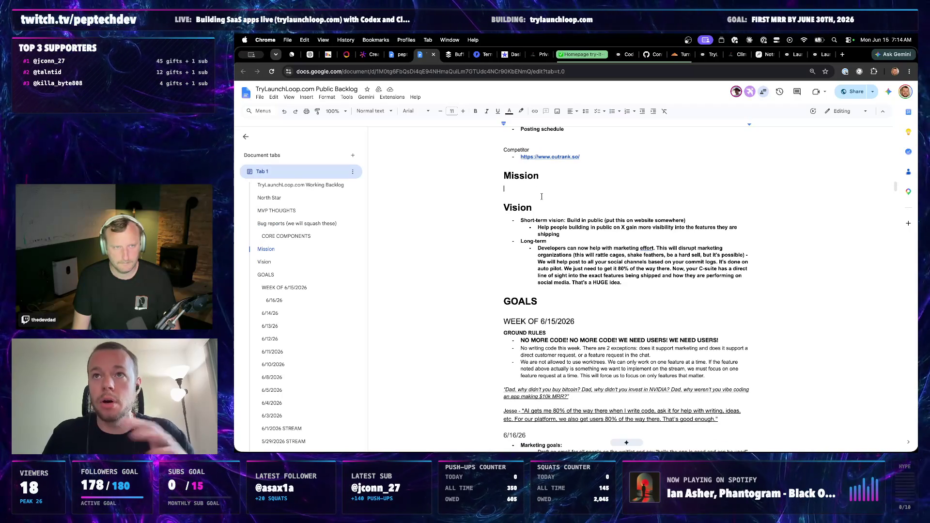
scroll(541, 196, "up", 1)
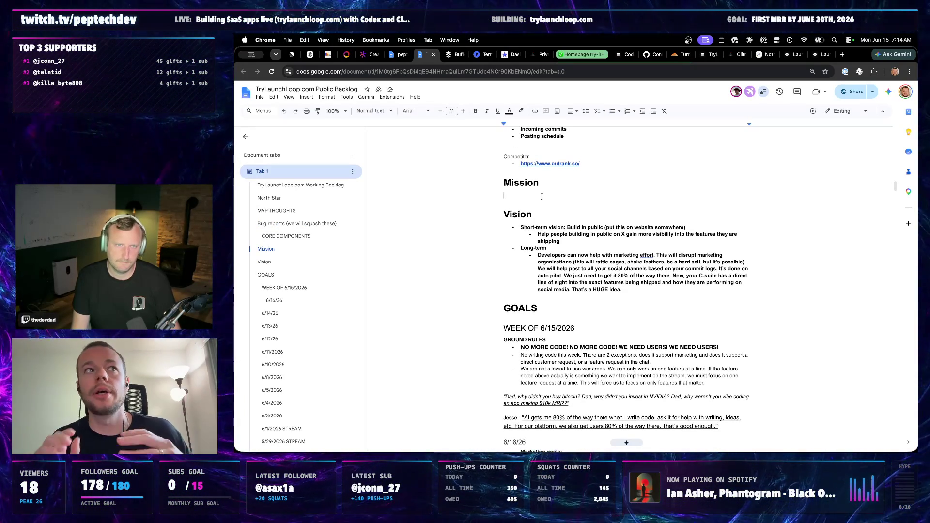
scroll(541, 196, "up", 1)
scroll(541, 197, "up", 1)
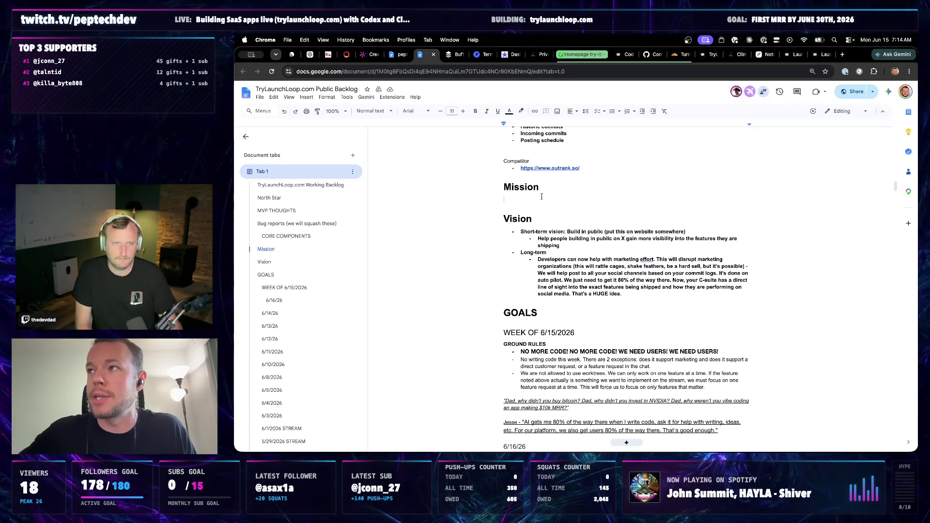
scroll(542, 196, "up", 2)
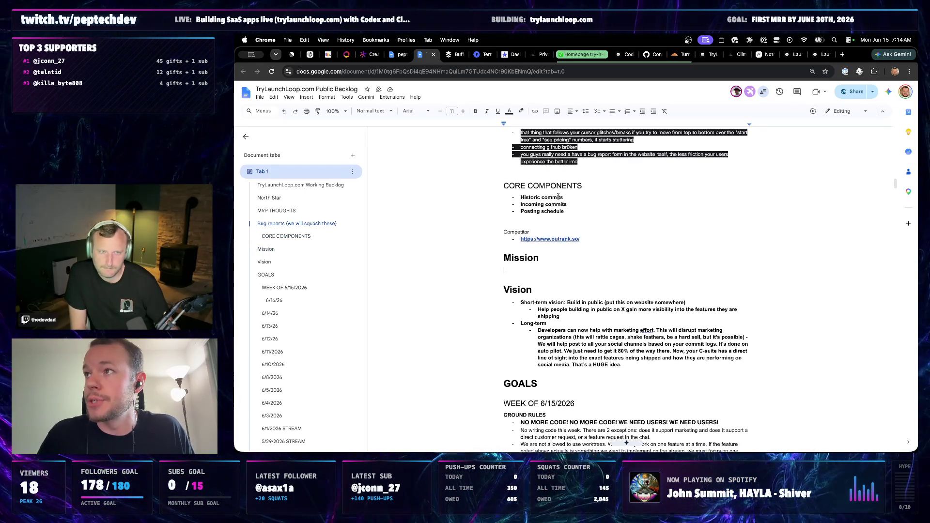
scroll(558, 196, "up", 5)
scroll(567, 211, "up", 5)
scroll(575, 222, "up", 1)
scroll(579, 232, "down", 1)
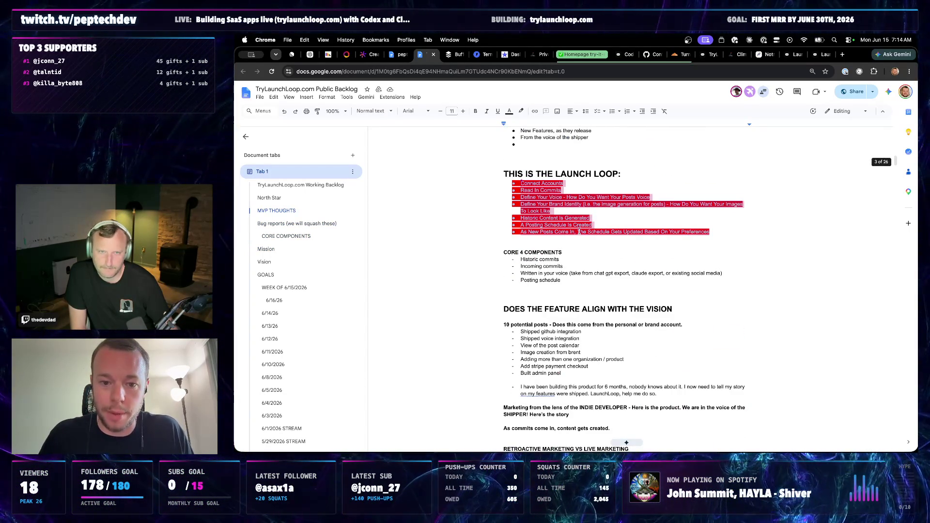
- Enlarge the launch loop heading one size and select the seven red list items
left_click_drag(711, 232, 490, 172)
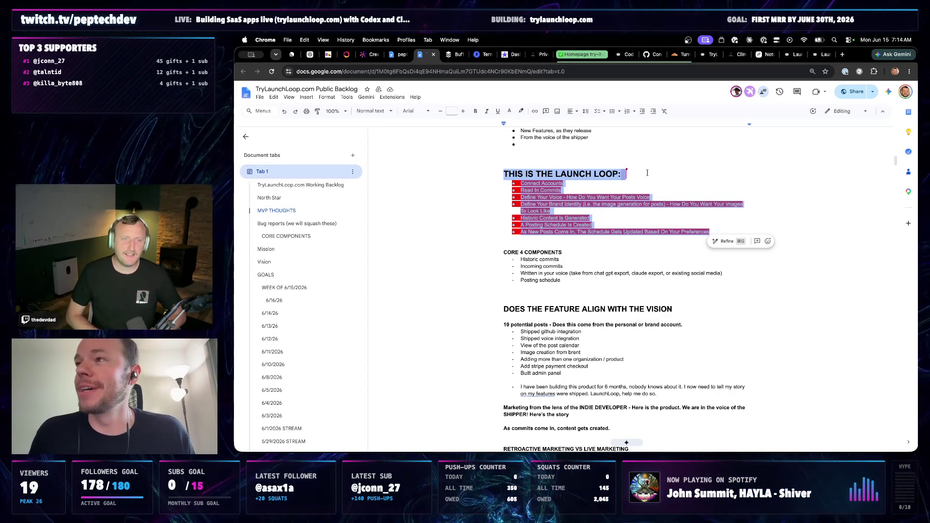
left_click(642, 171)
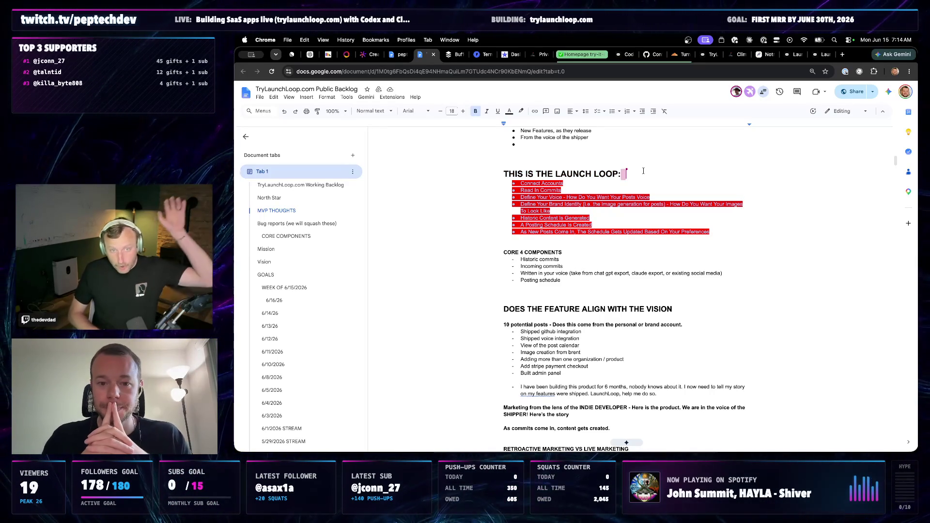
left_click(462, 110)
left_click(462, 111)
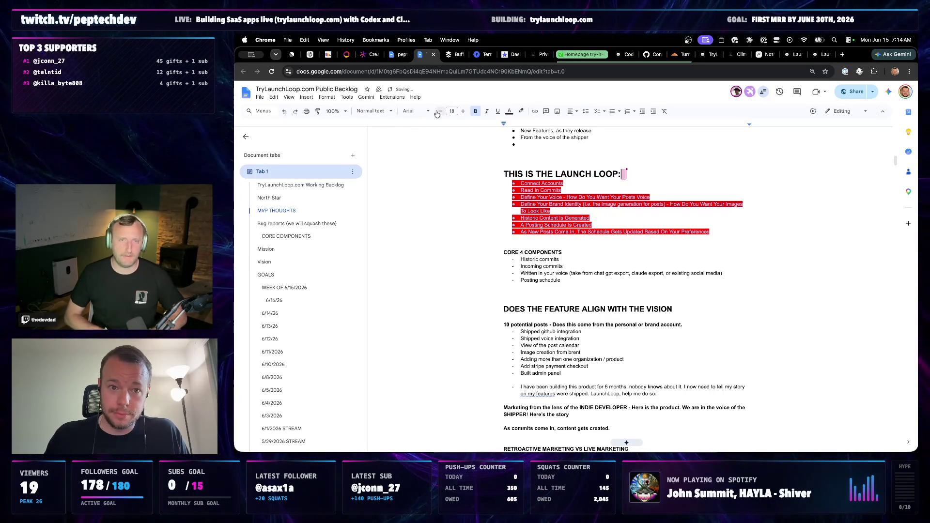
scroll(540, 157, "up", 3)
scroll(616, 208, "up", 3)
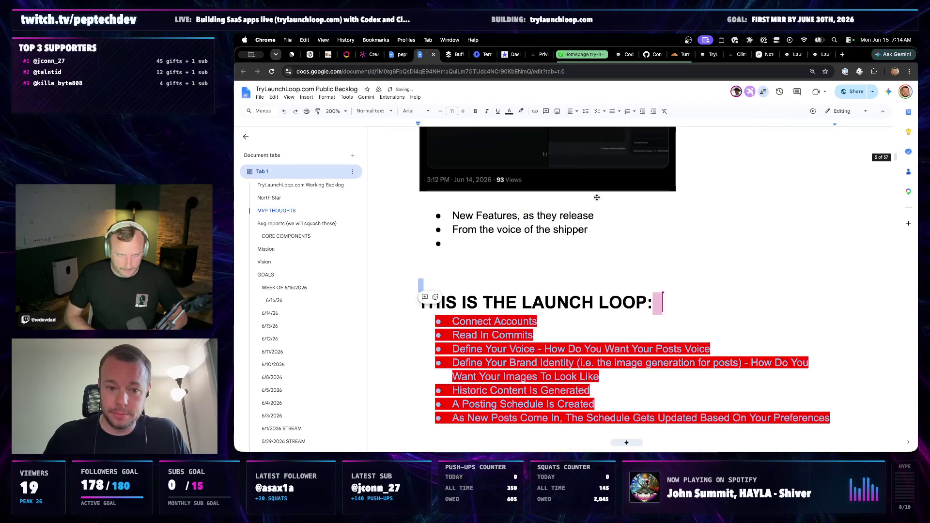
scroll(616, 208, "down", 3)
left_click_drag(754, 284, 451, 212)
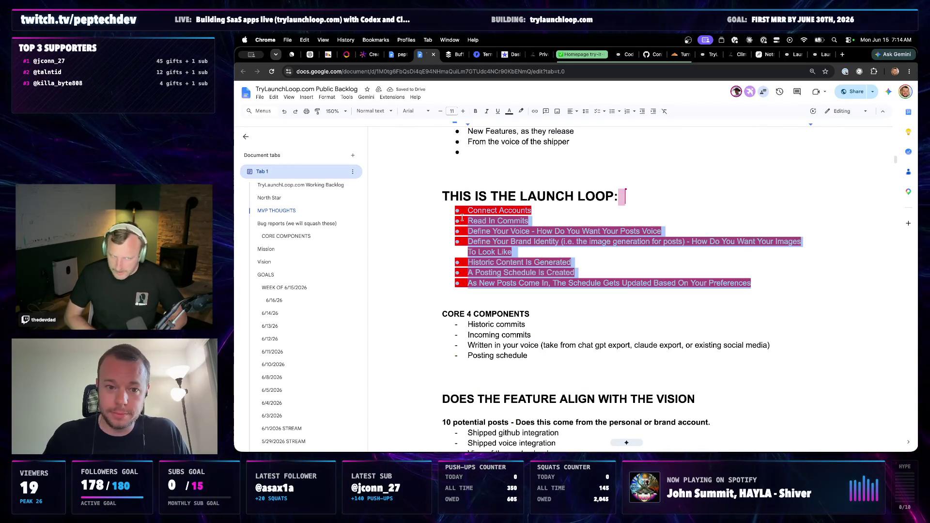
- Bump the launch loop list two font sizes and trial bold, underline and italic, returning to plain
left_click(462, 110)
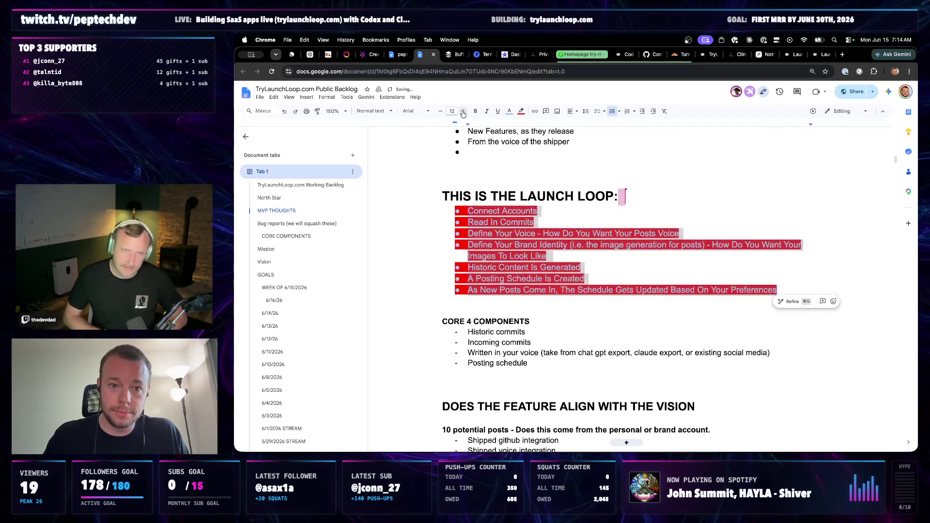
left_click(463, 110)
left_click(463, 111)
key("super+b")
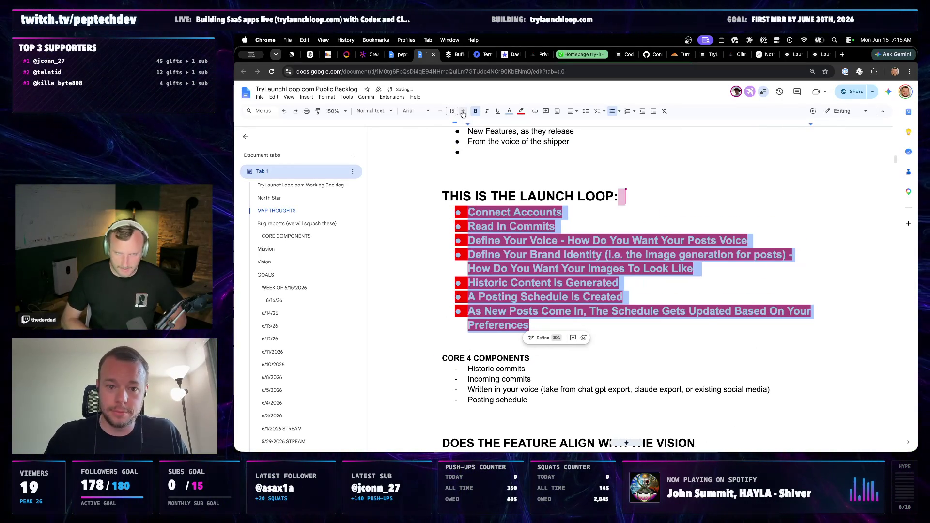
key("super+u")
key("super+i")
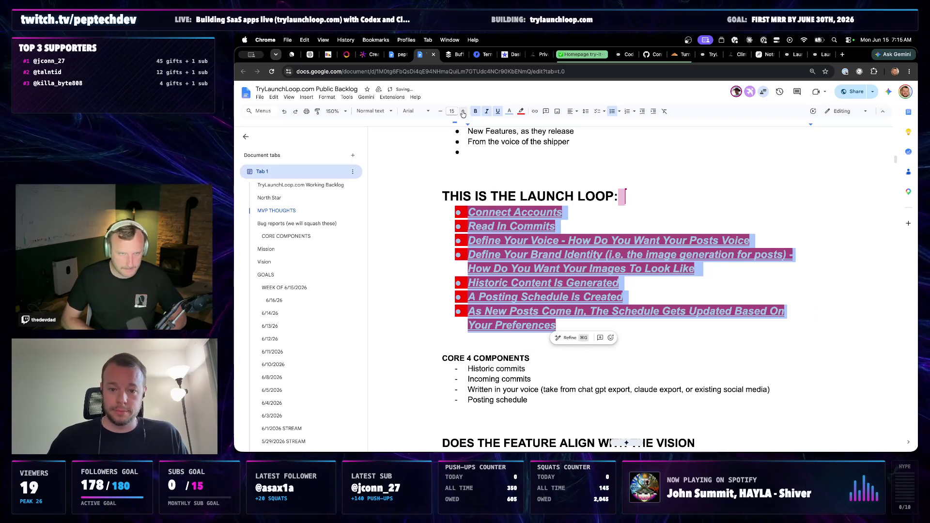
key("super+b")
key("super+u")
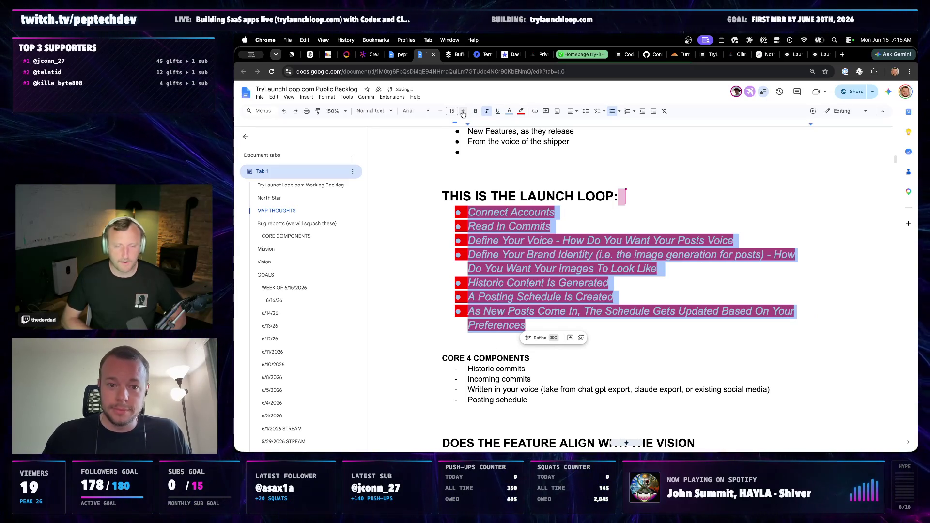
key("super+i")
key("super+b")
key("super+u")
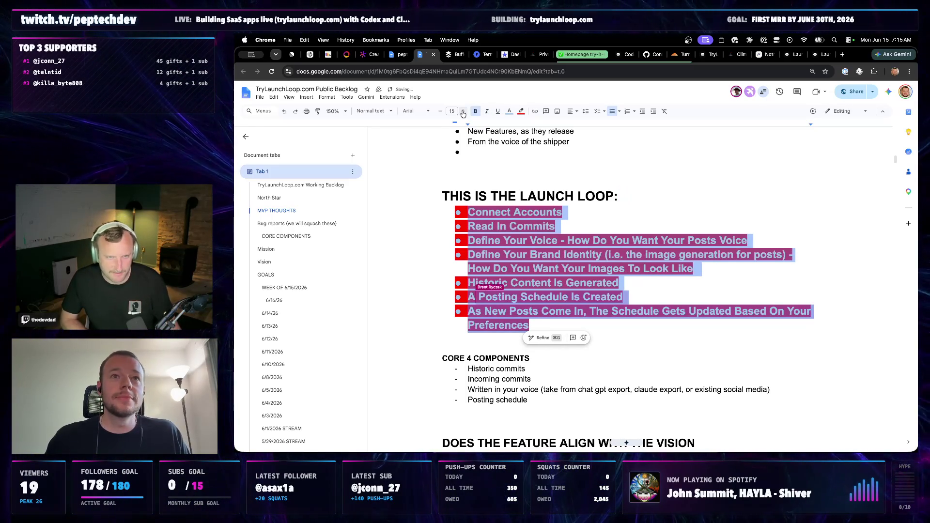
key("super+b")
key("super+u")
- Toggle Cmd+B, Cmd+I and Cmd+U until the list ends bold, italic and underlined
key("super+b")
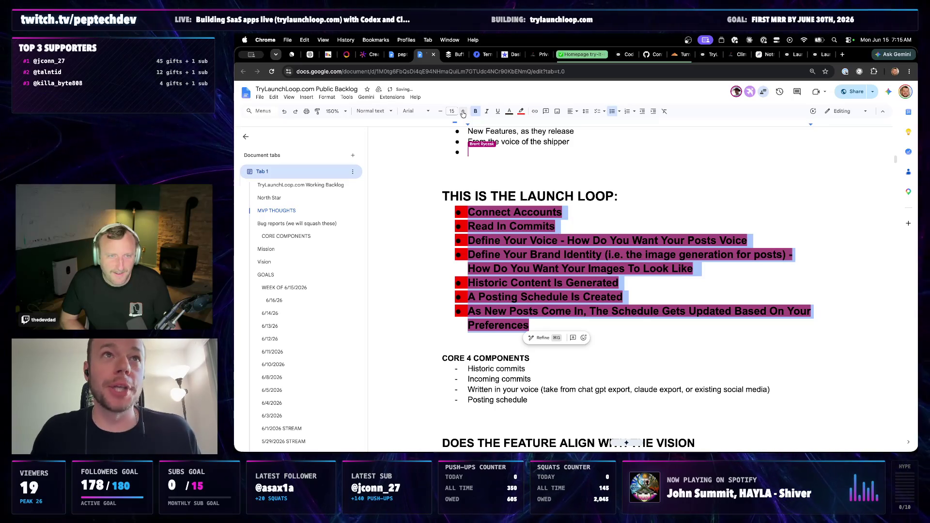
key("super+b")
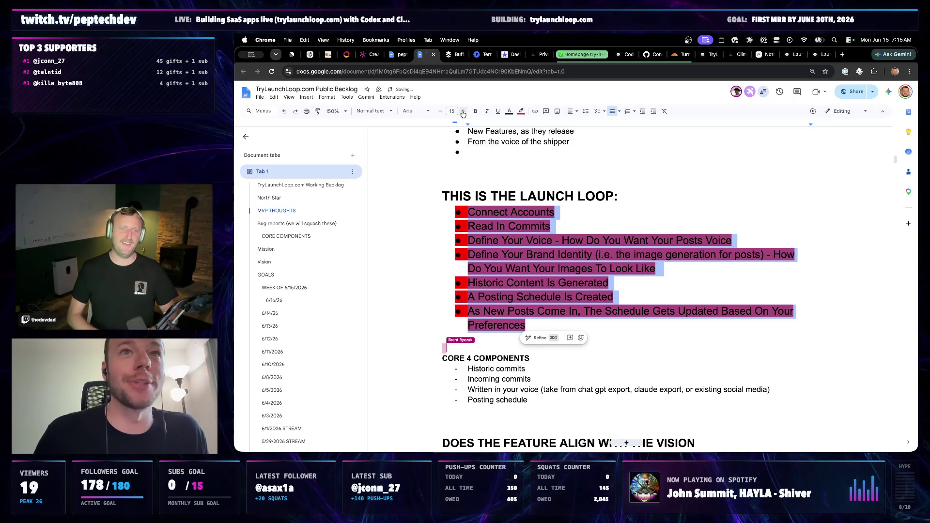
key("super+b")
key("super+b")
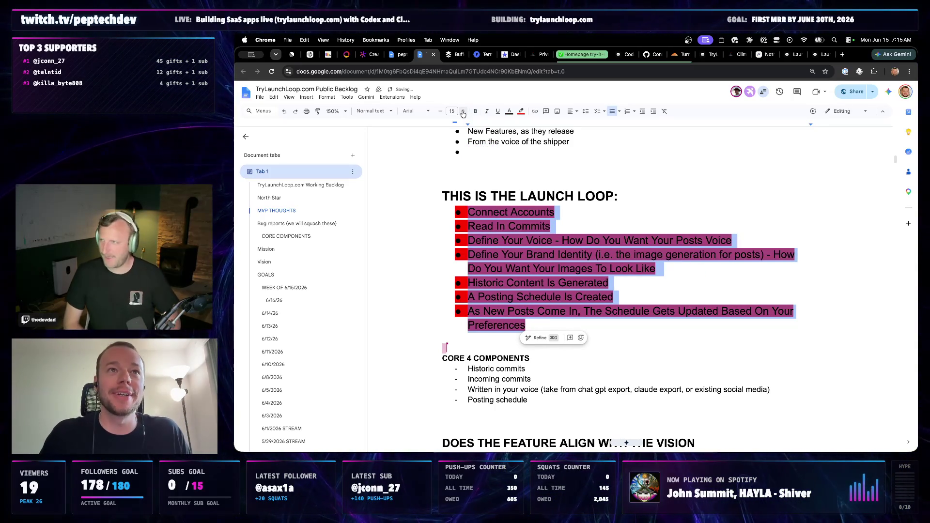
key("super+b")
key("super+u")
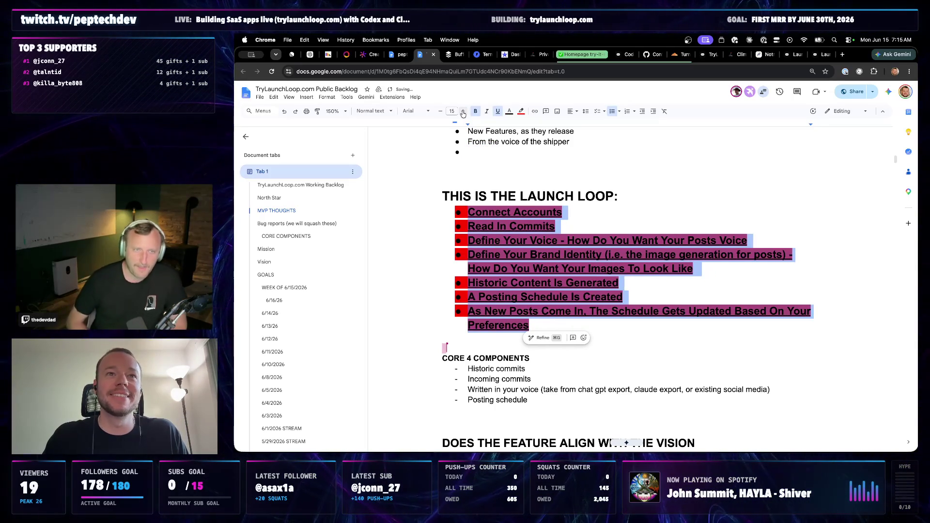
key("super+i")
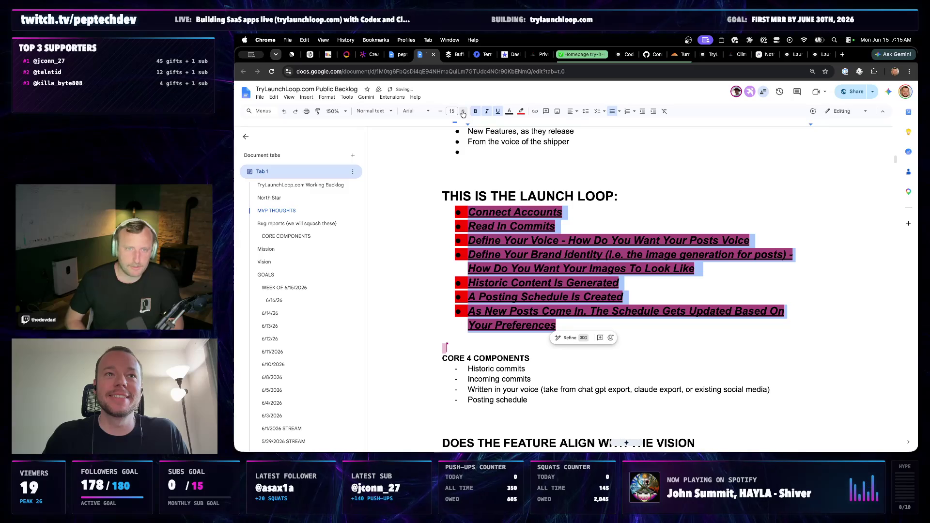
key("super+b")
key("super+u")
key("super+b")
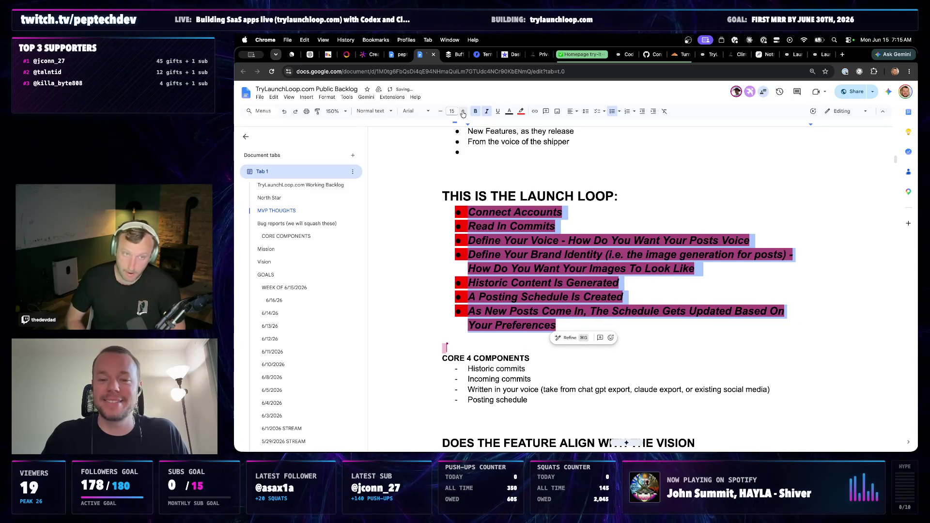
key("super+i")
key("super+i")
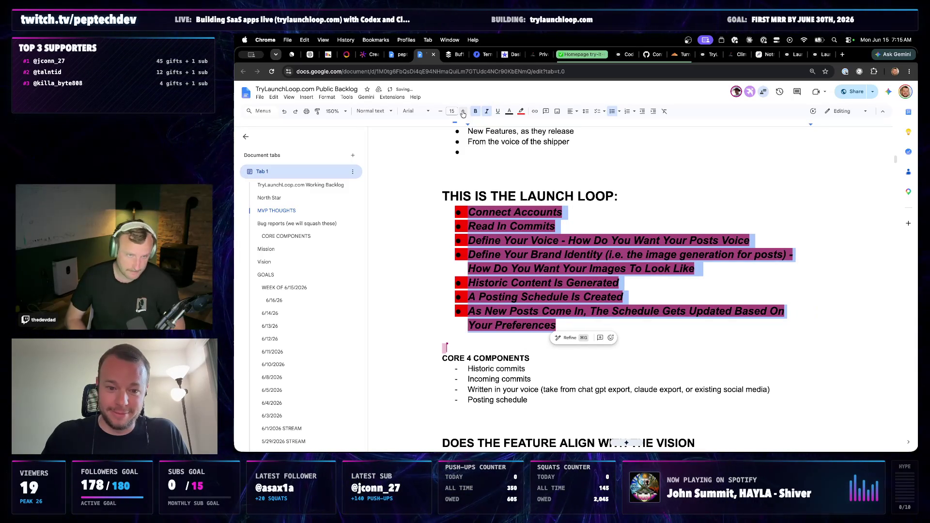
key("super+u")
key("super+b")
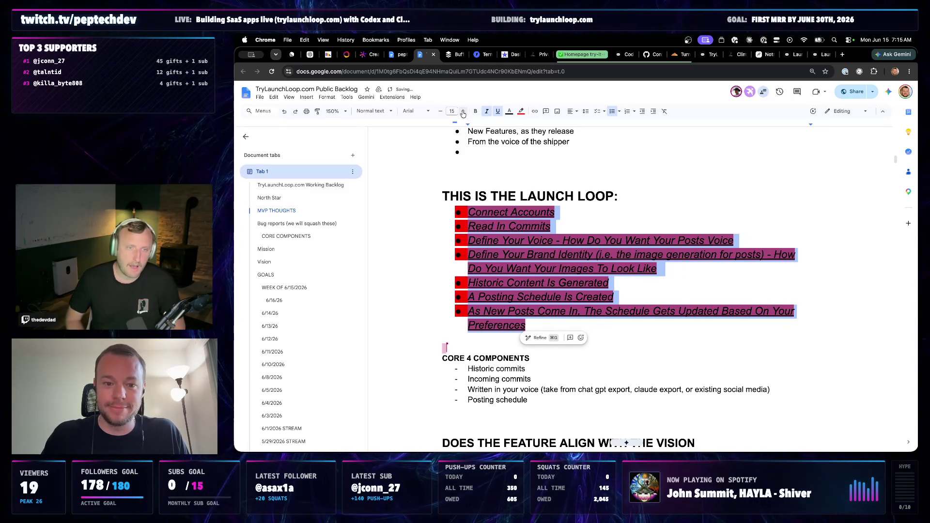
key("super+b")
key("super+i")
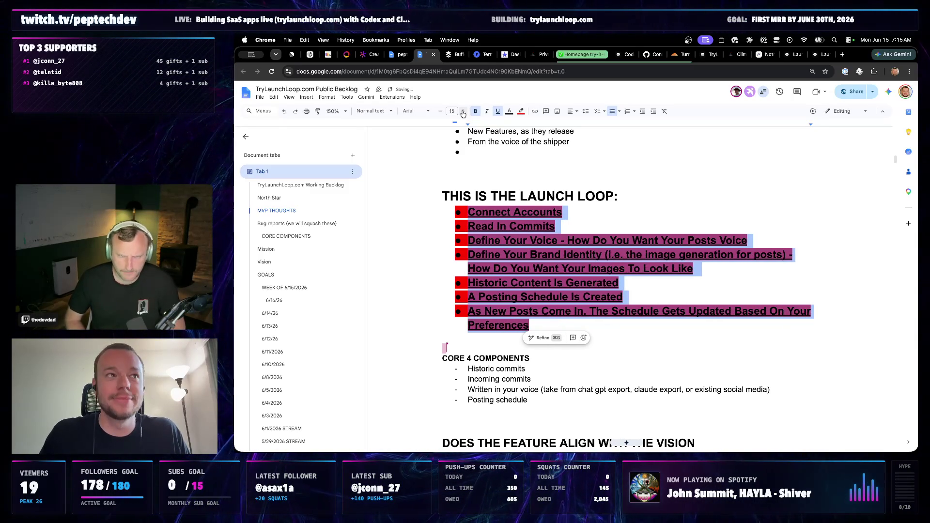
key("super+u")
key("super+b")
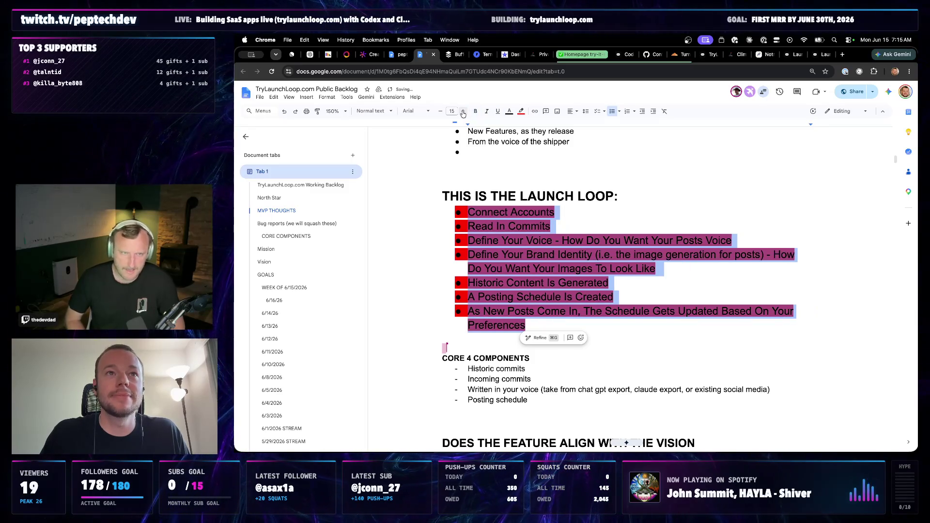
key("super+i")
key("super+u")
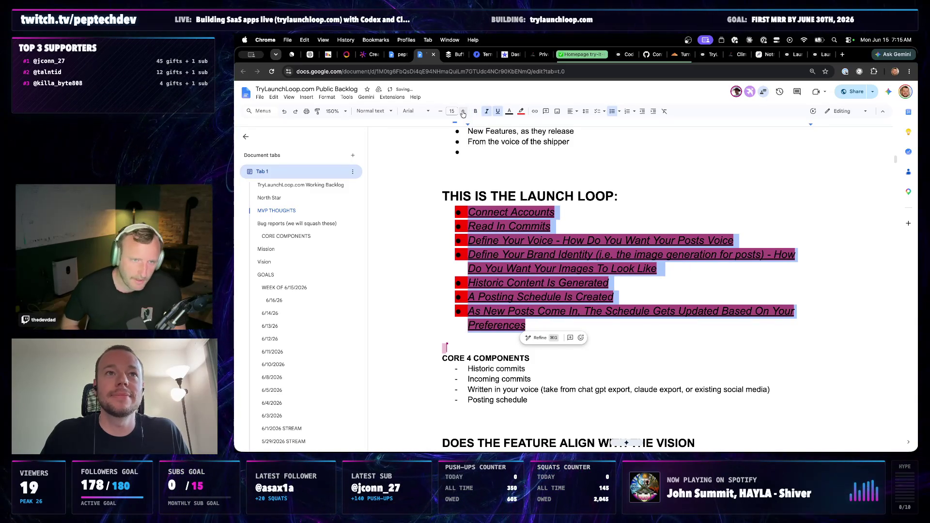
key("super+b")
key("super+i")
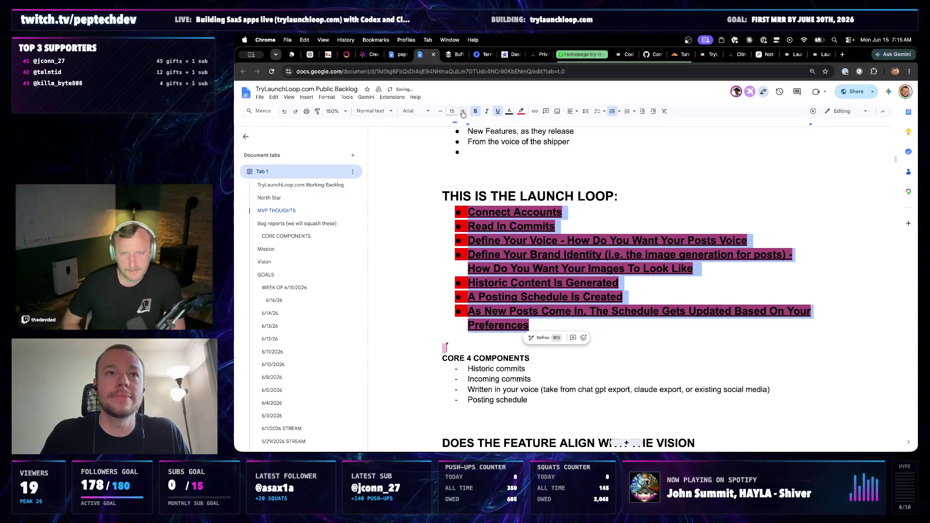
key("super+z")
key("super+z")
key("super+z")
key("super+b")
key("super+i")
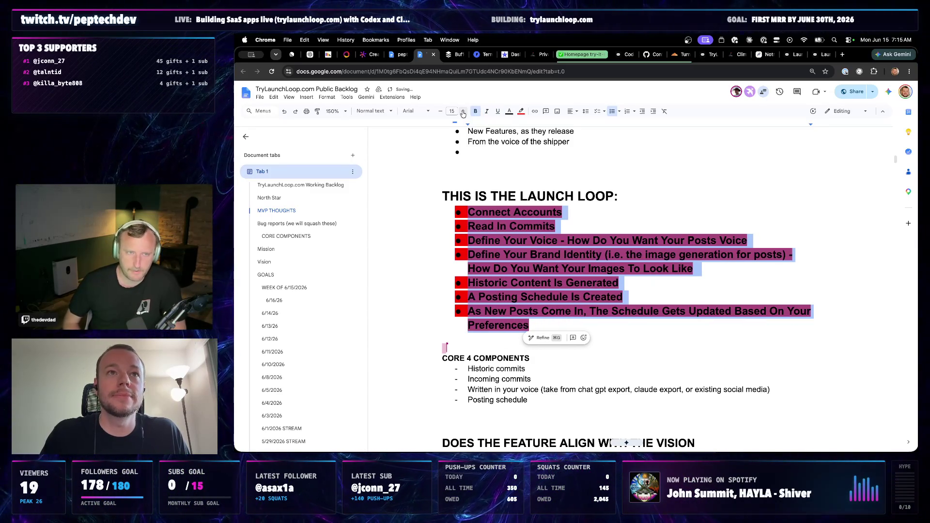
key("super+u")
key("super+b")
key("super+i")
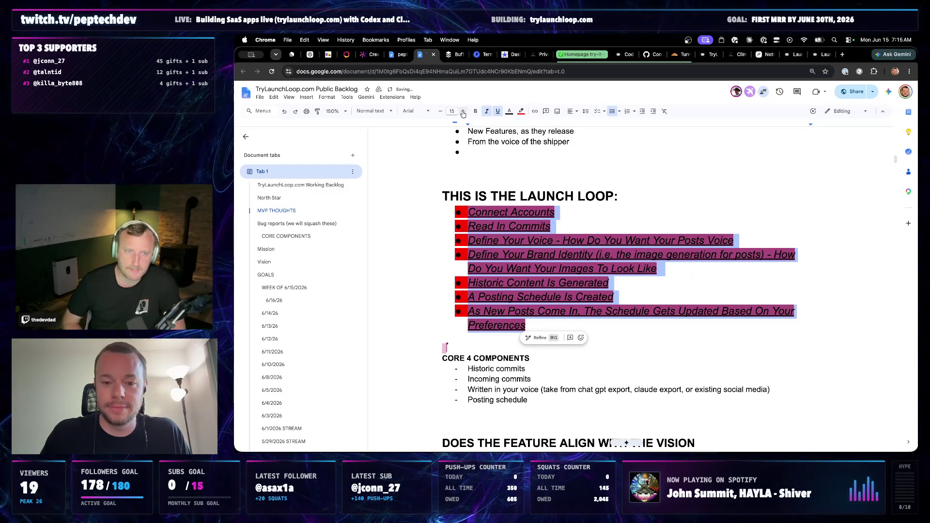
key("super+b")
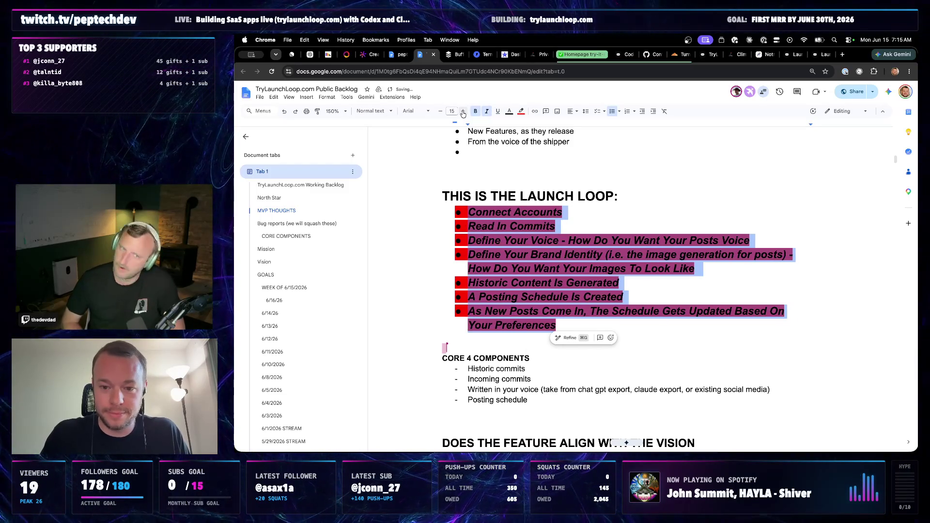
key("super+i")
key("super+i")
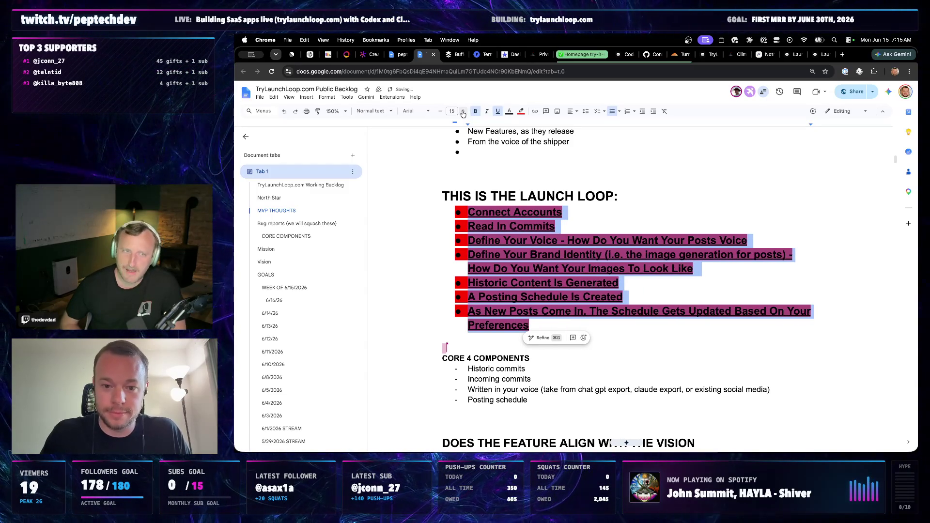
key("super+b")
key("super+b")
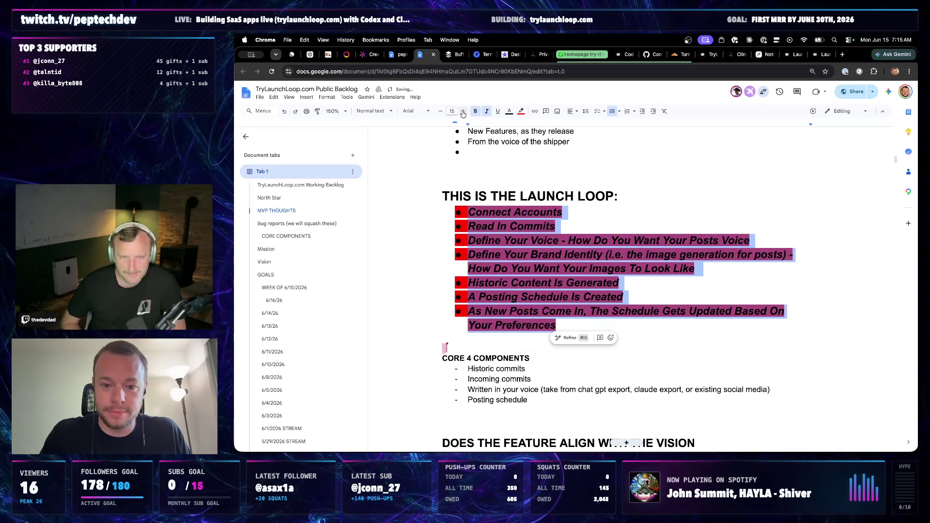
key("super+b")
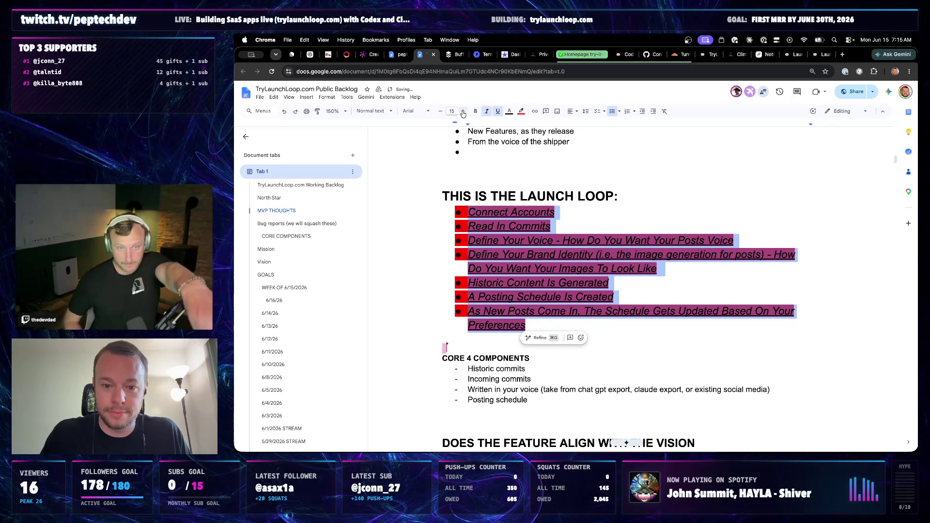
key("super+i")
key("super+b")
key("super+i")
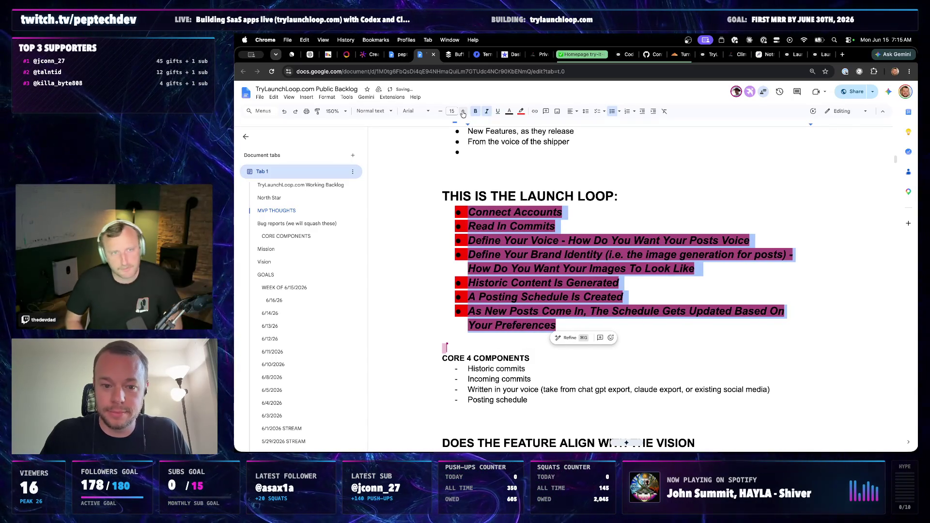
key("super+b")
key("super+i")
key("super+b")
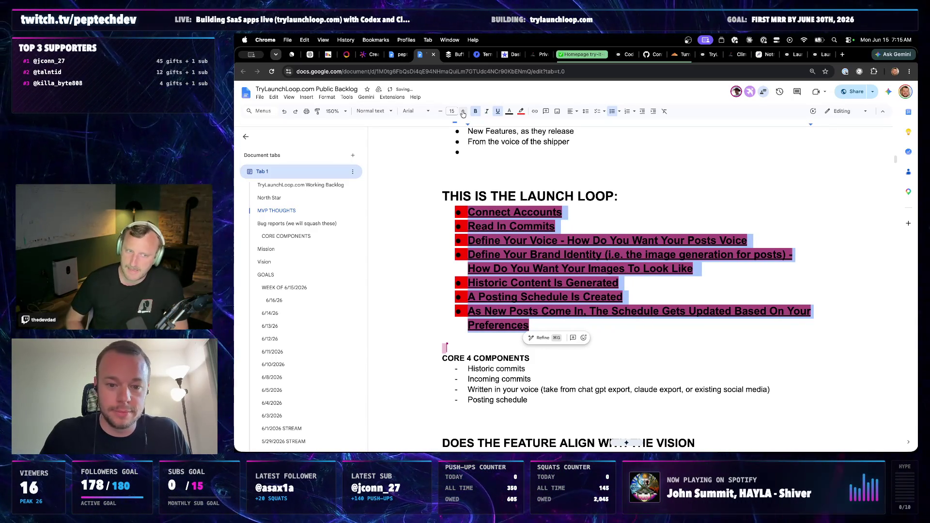
key("super+i")
key("super+b")
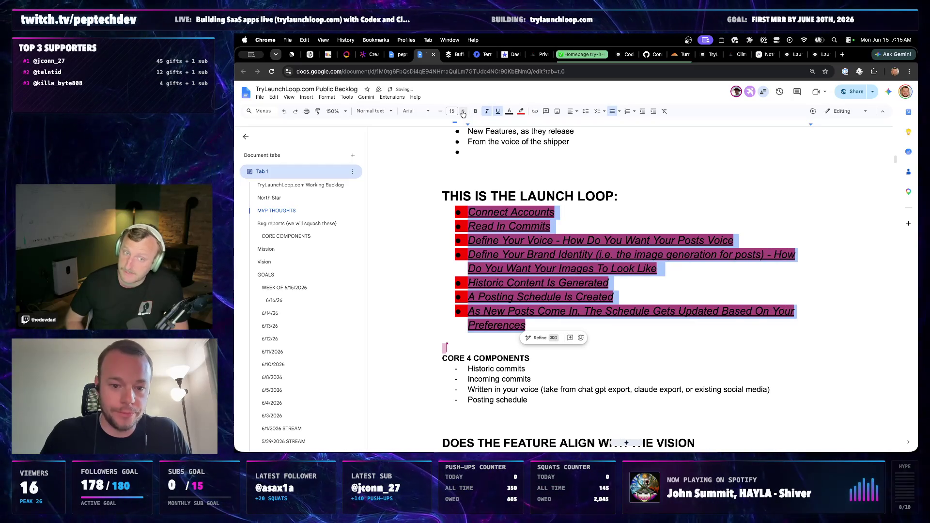
key("super+b")
key("super+i")
key("super+i")
key("super+b")
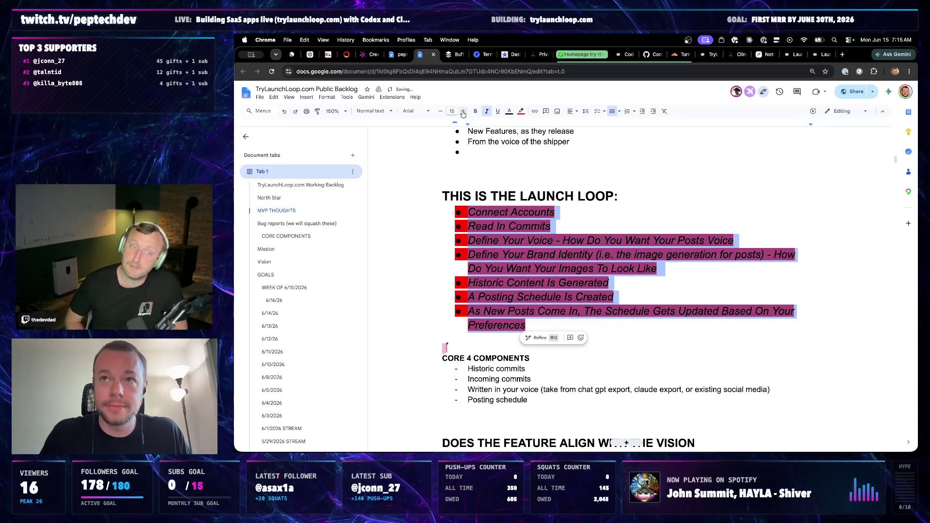
key("super+b")
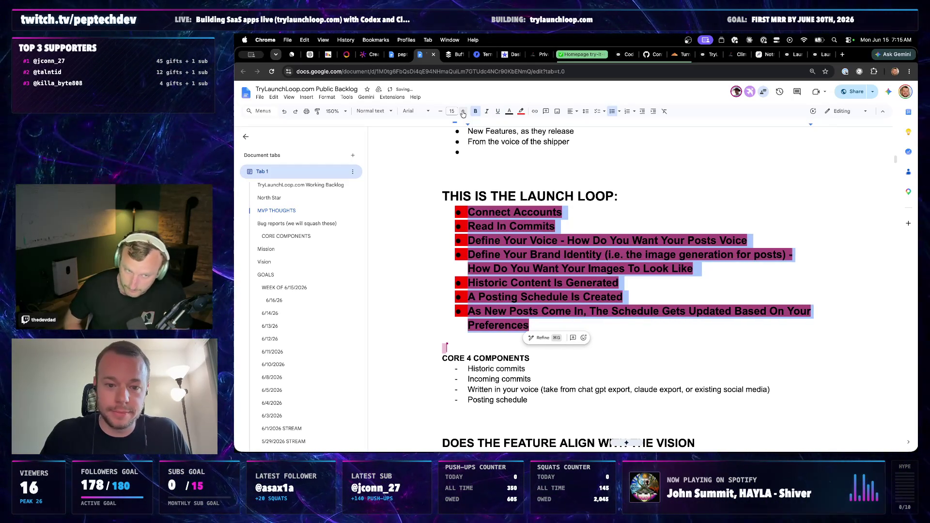
key("super+b")
key("super+i")
key("super+u")
key("super+b")
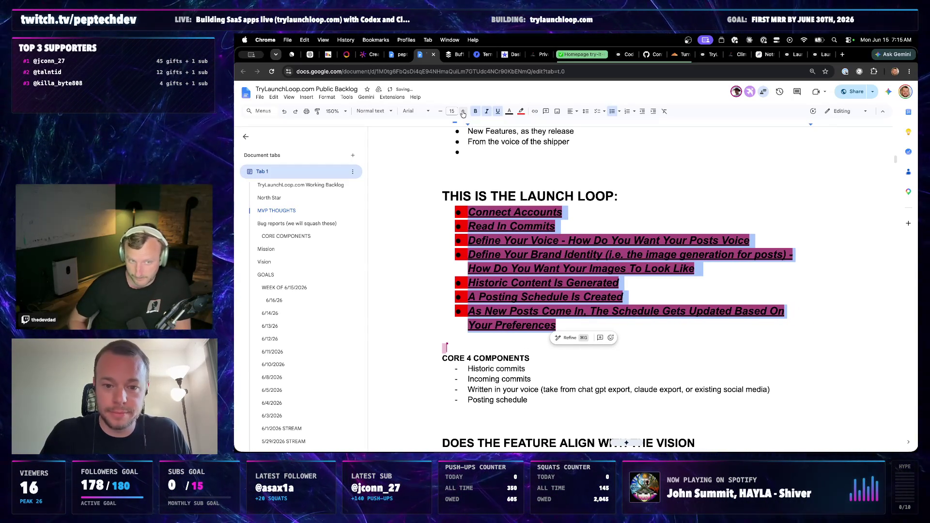
key("super+u")
key("super+b")
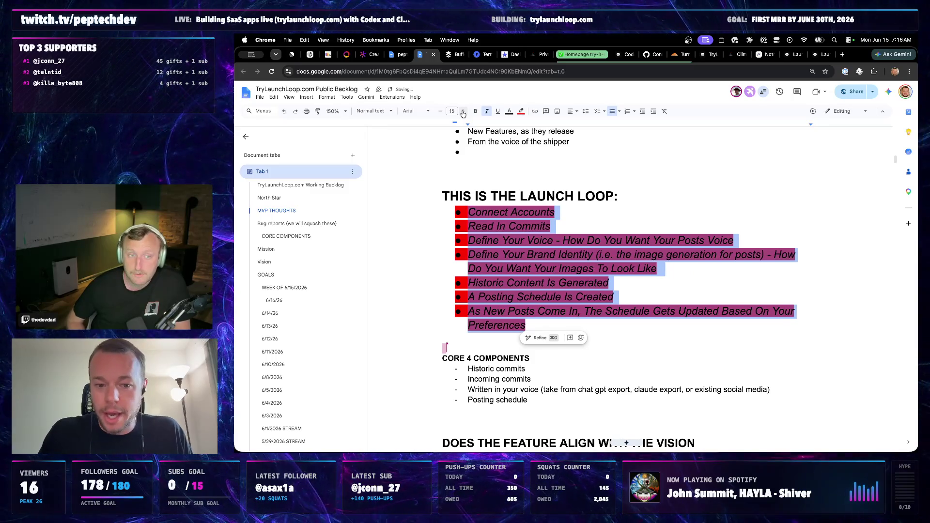
key("super+u")
key("super+b")
key("super+i")
key("super+b")
key("super+u")
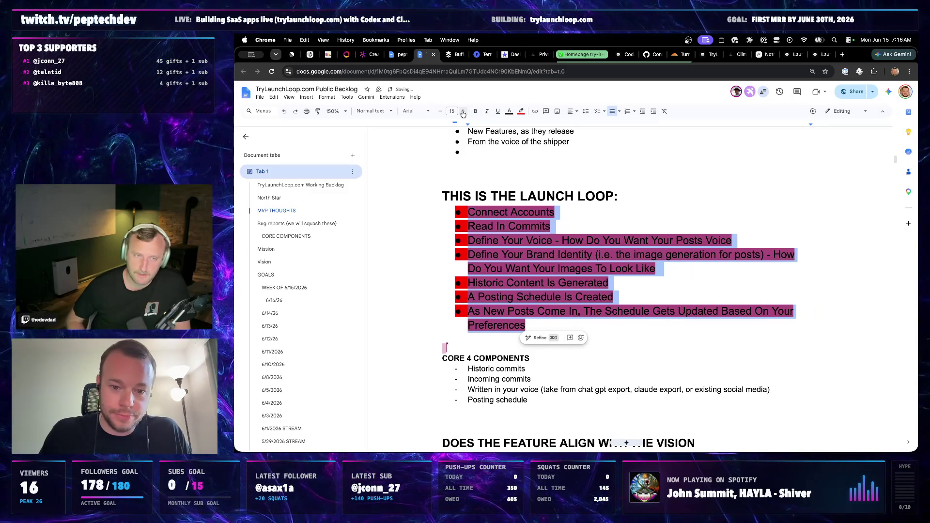
key("super+i")
key("super+b")
key("super+u")
key("super+i")
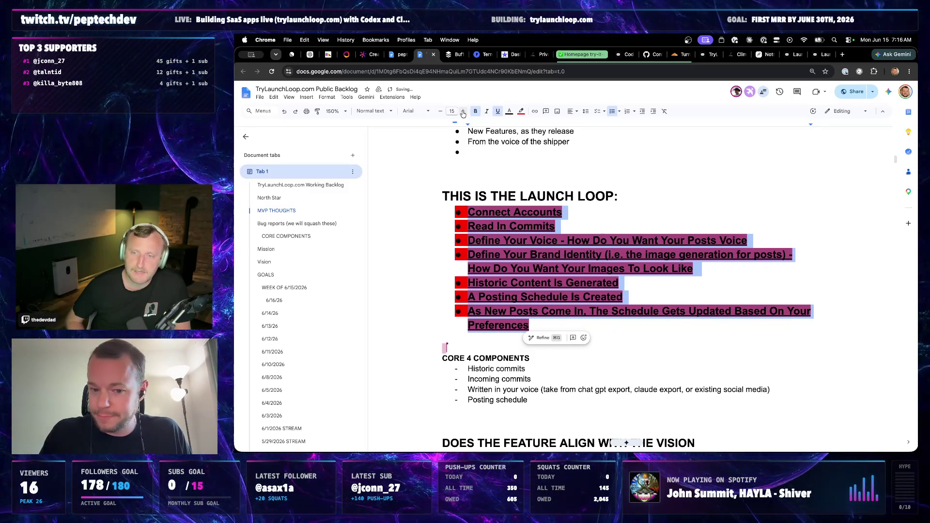
key("super+b")
key("super+u")
key("super+b")
key("super+i")
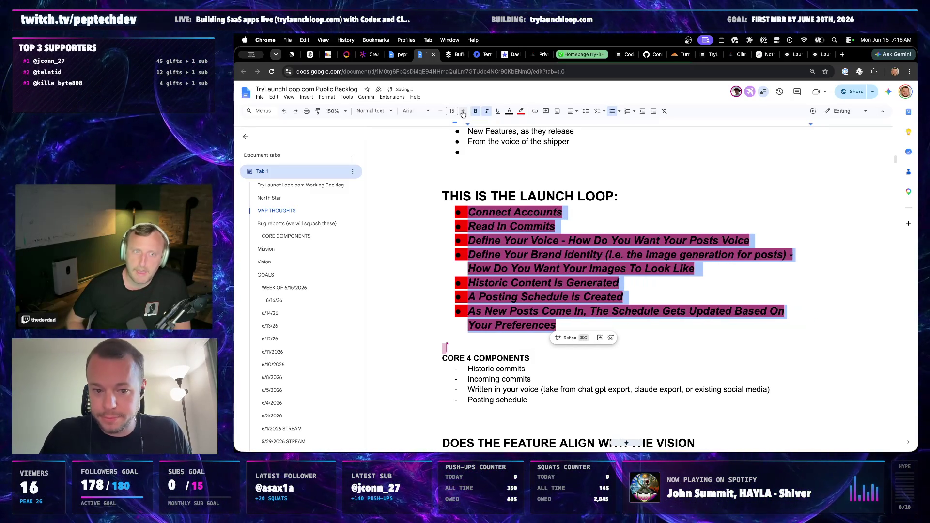
key("super+b")
key("super+u")
key("super+b")
key("super+i")
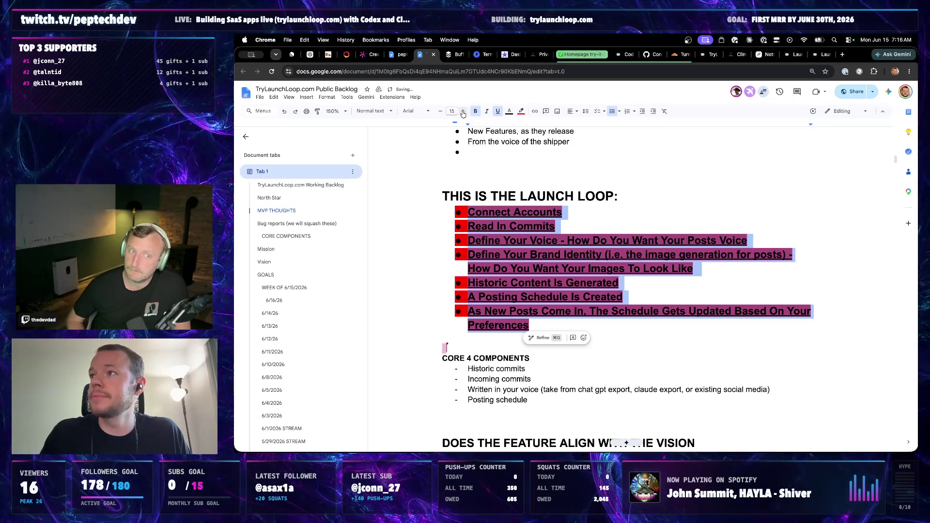
key("super+b")
key("super+u")
key("super+b")
key("super+i")
key("super+u")
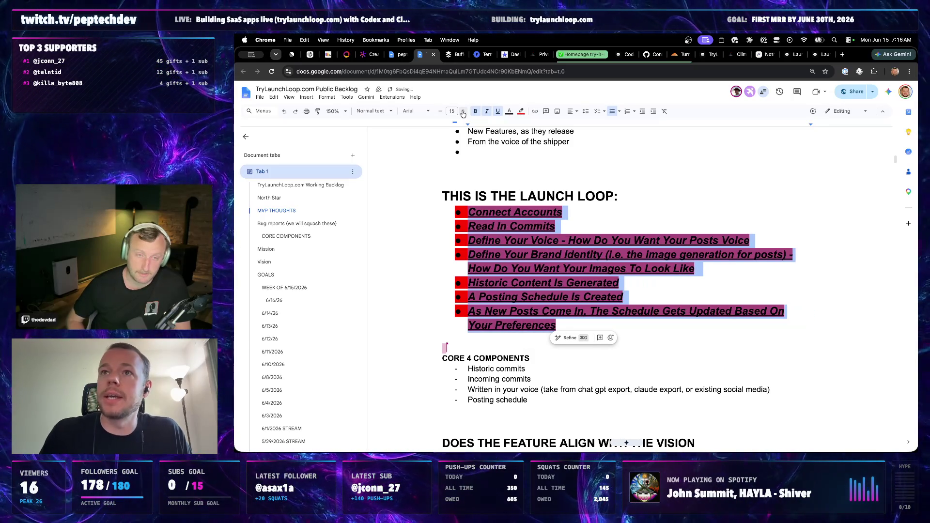
key("super+b")
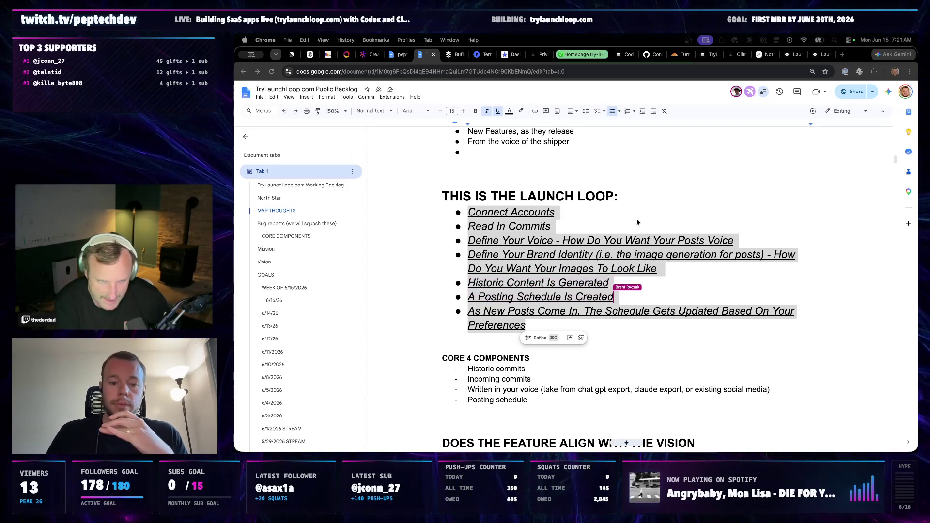
scroll(637, 222, "down", 4)
scroll(527, 270, "down", 5)
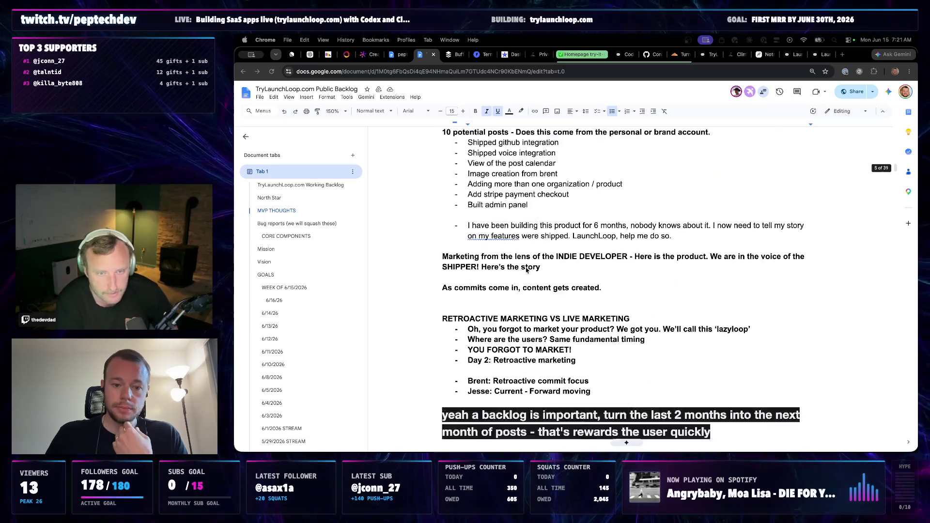
scroll(527, 270, "down", 5)
scroll(527, 270, "down", 3)
scroll(527, 269, "down", 5)
scroll(527, 270, "down", 2)
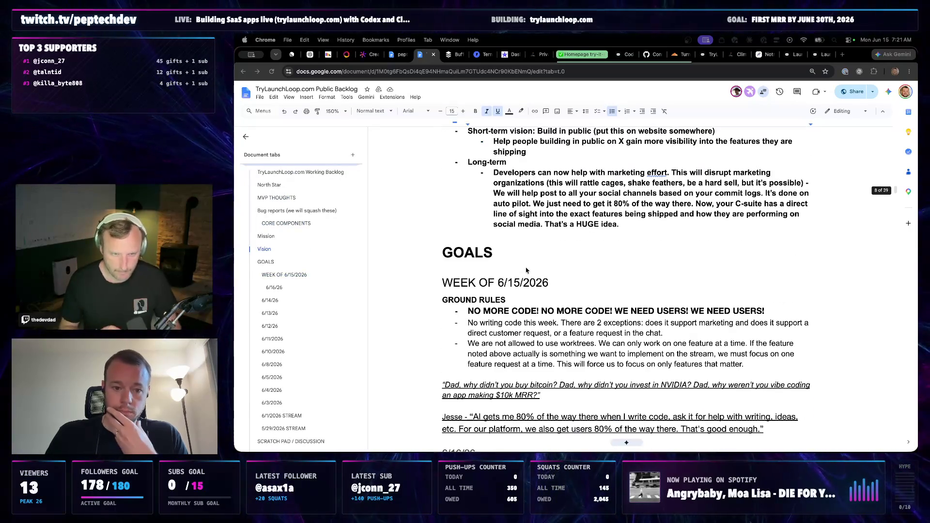
- Move the marketing and dev goals from 6/16/26 under a new 6/17/26 heading above it
left_click(555, 280)
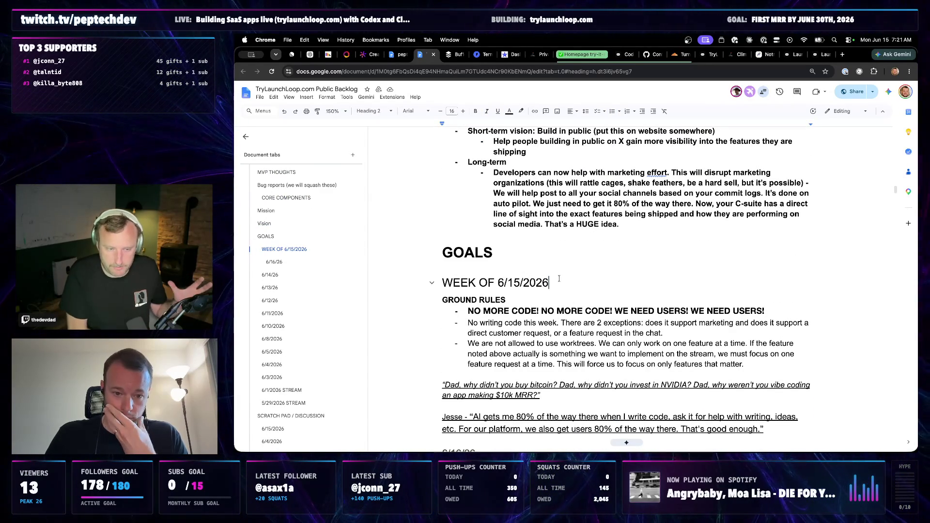
scroll(559, 279, "down", 2)
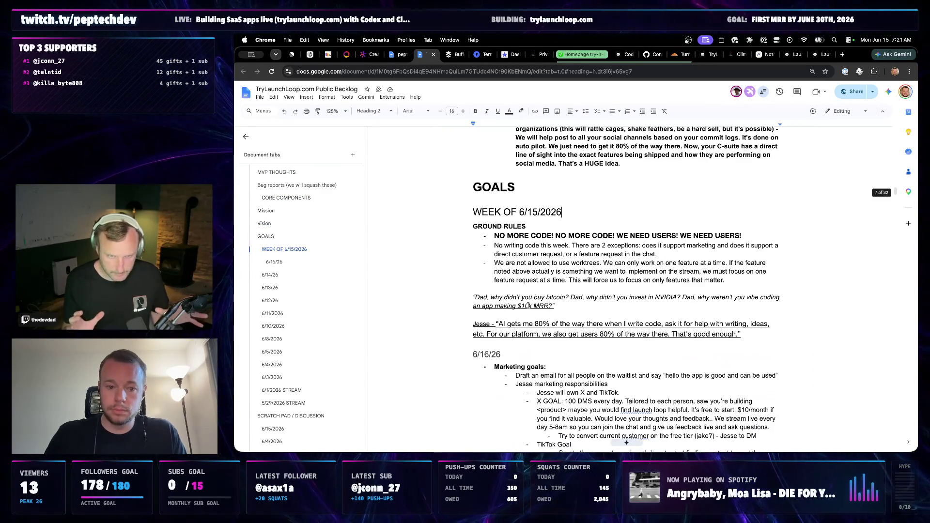
scroll(534, 309, "down", 2)
left_click(535, 309)
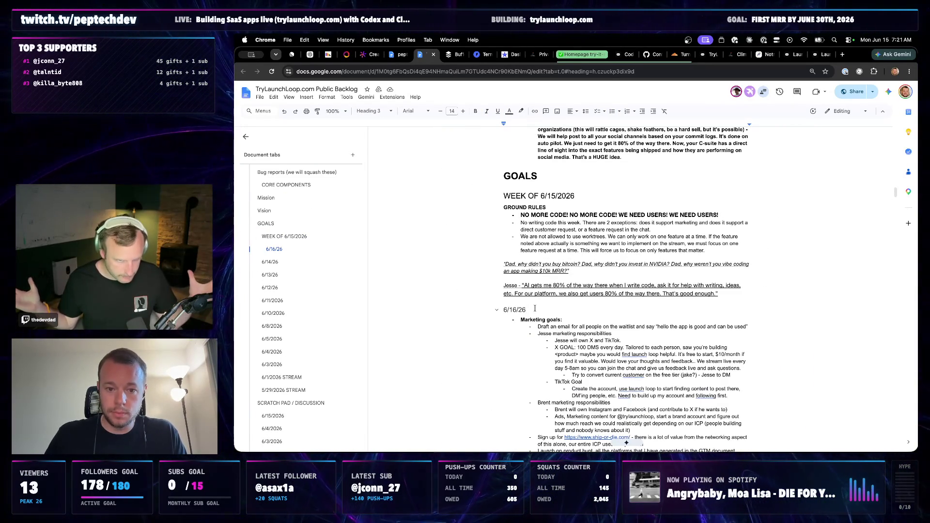
scroll(538, 313, "down", 5)
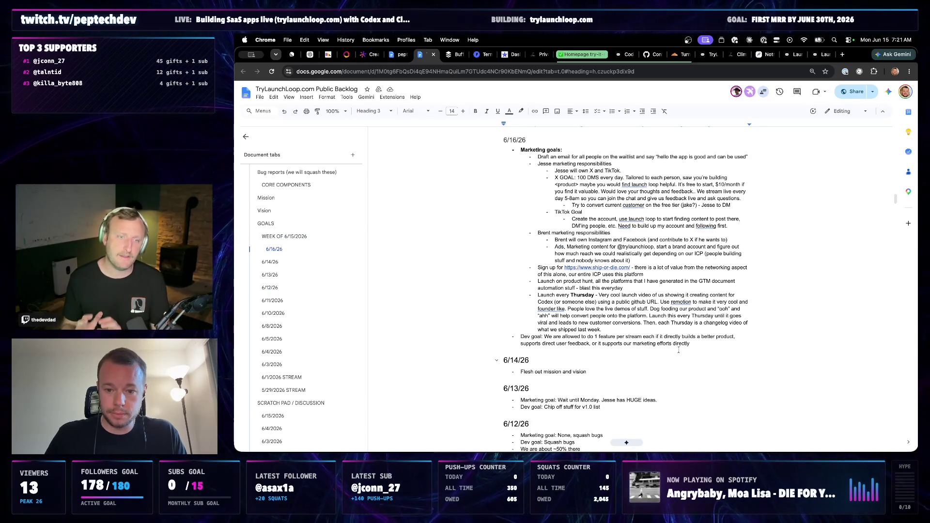
left_click_drag(689, 345, 514, 149)
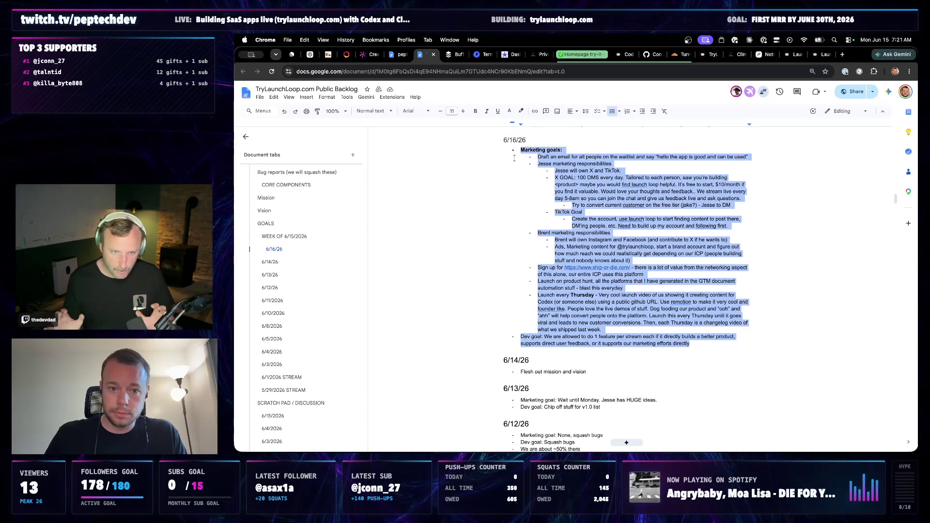
scroll(525, 213, "up", 1)
key("BackSpace")
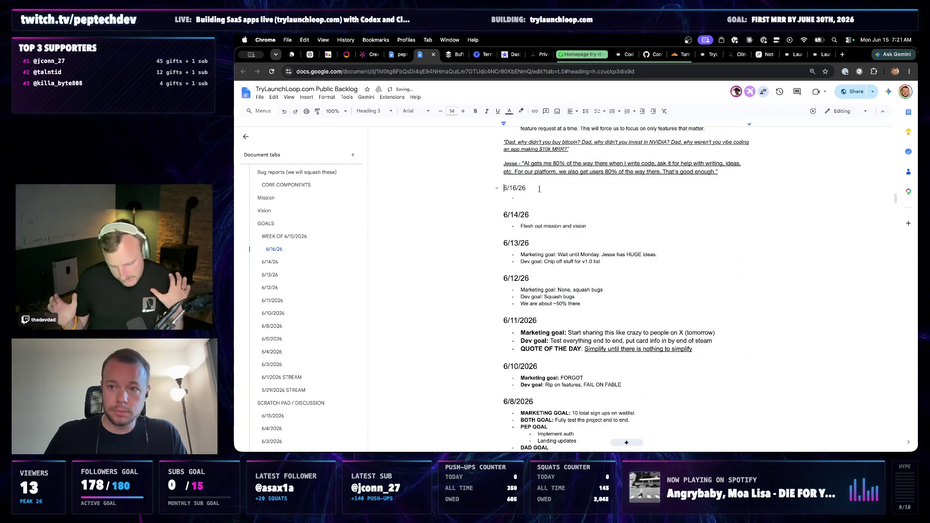
left_click(504, 188)
key("Return")
type("6/17/26")
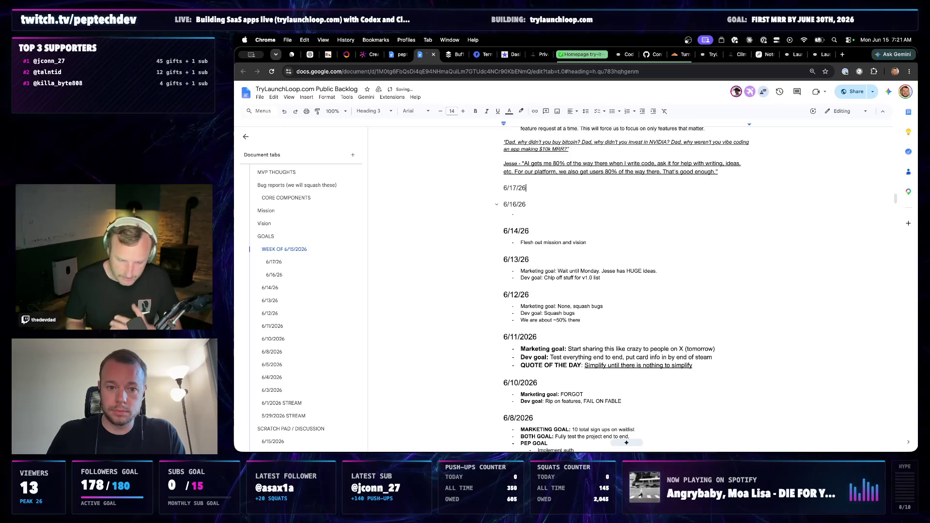
key("super+v")
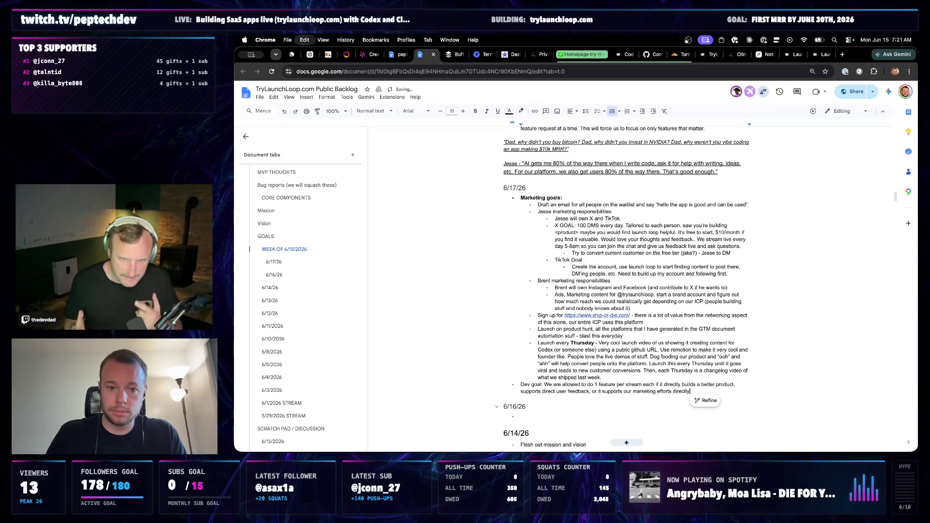
scroll(525, 348, "down", 2)
- Rename the 6/14/26 heading to 6/15/26 and start the 6/16/26 note 'Continue fleshing out vision - get EOS one pager'
left_click(537, 347)
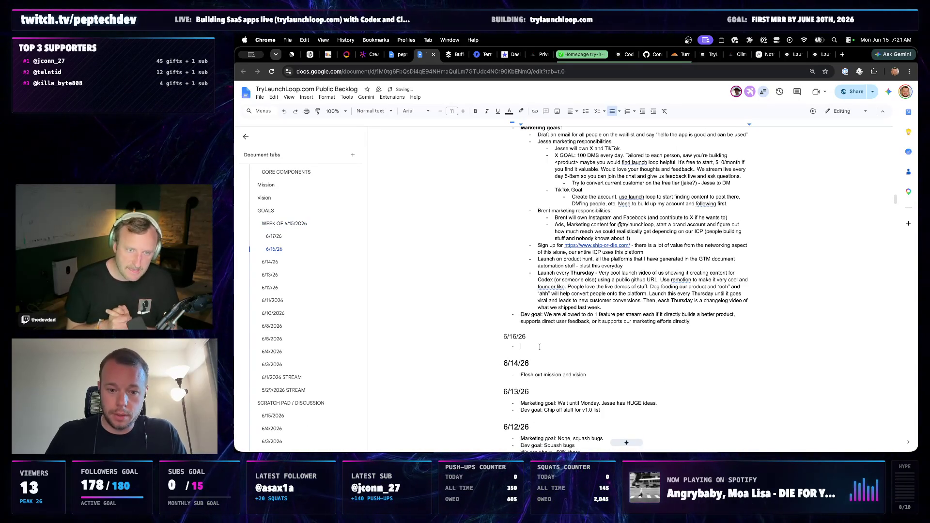
scroll(541, 290, "up", 2)
scroll(546, 291, "down", 2)
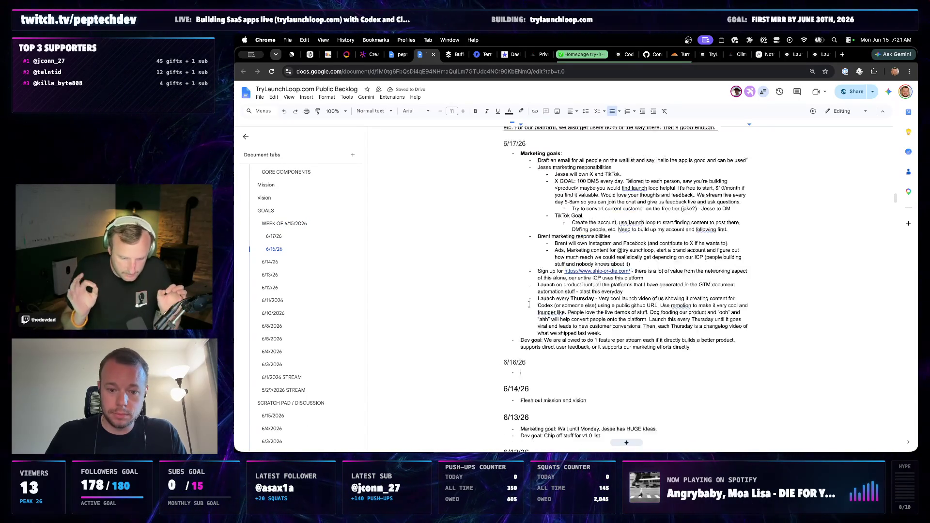
scroll(531, 341, "down", 1)
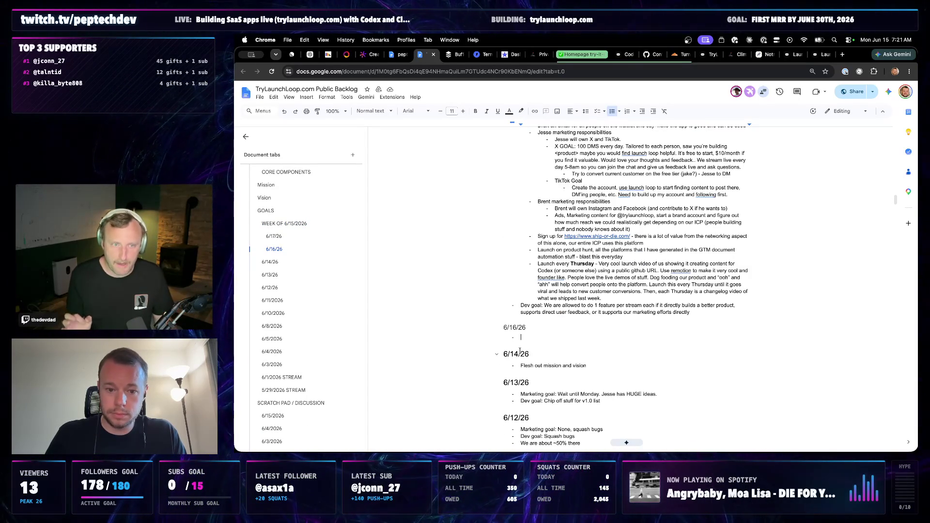
left_click(517, 353)
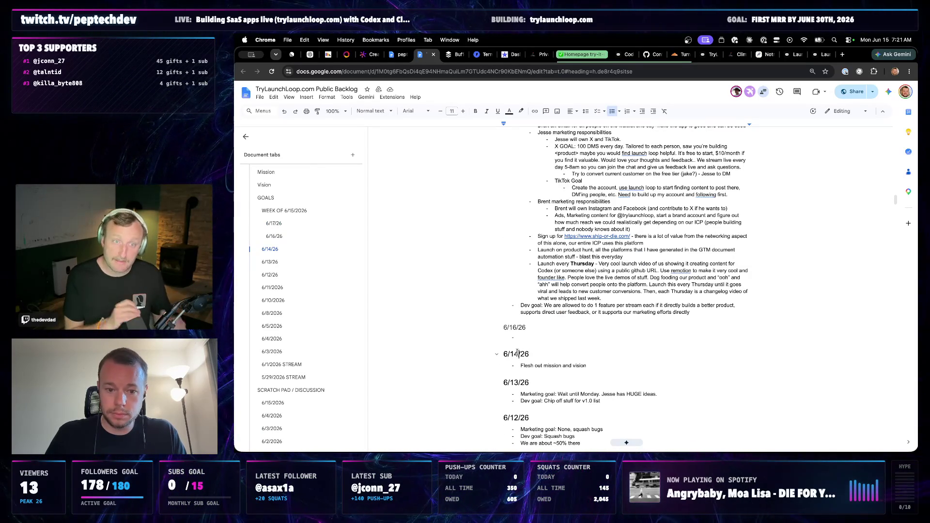
left_click(514, 328)
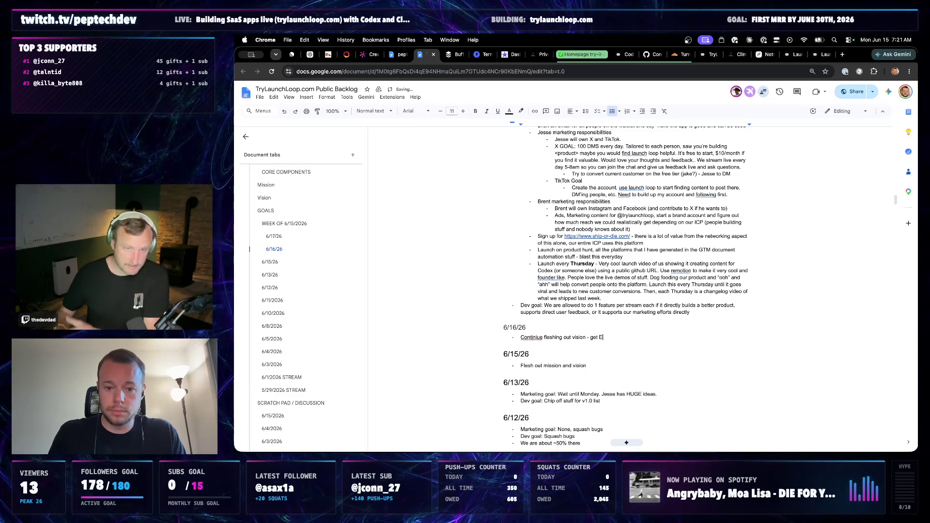
type("one pager -")
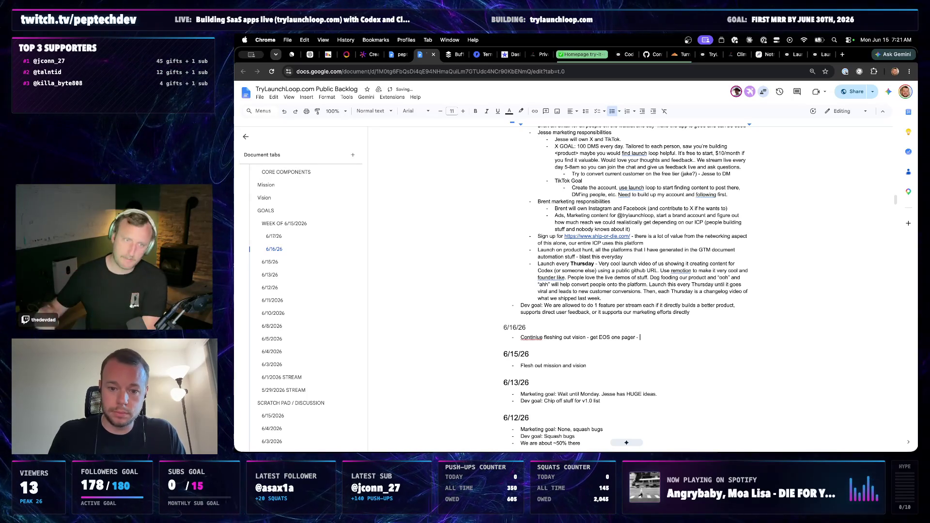
type("t are w od")
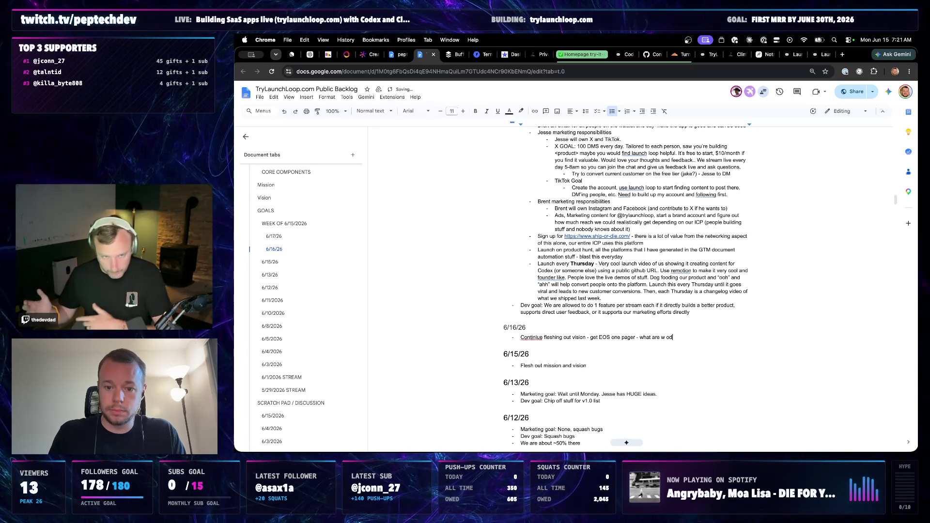
type("ign")
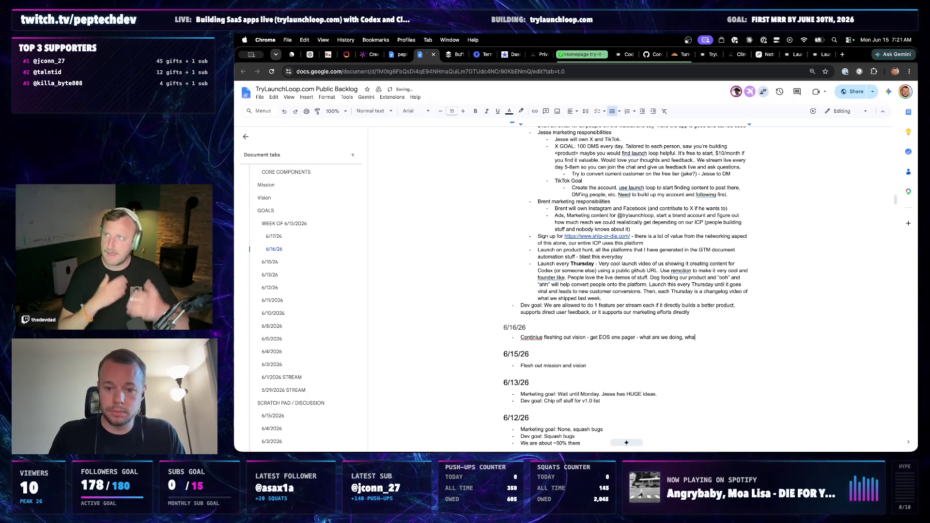
key("BackSpace")
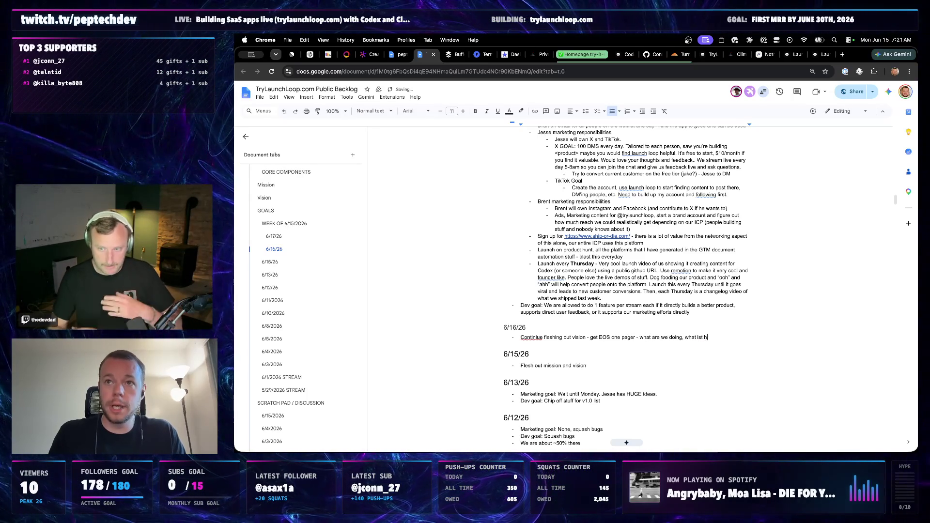
type("the f")
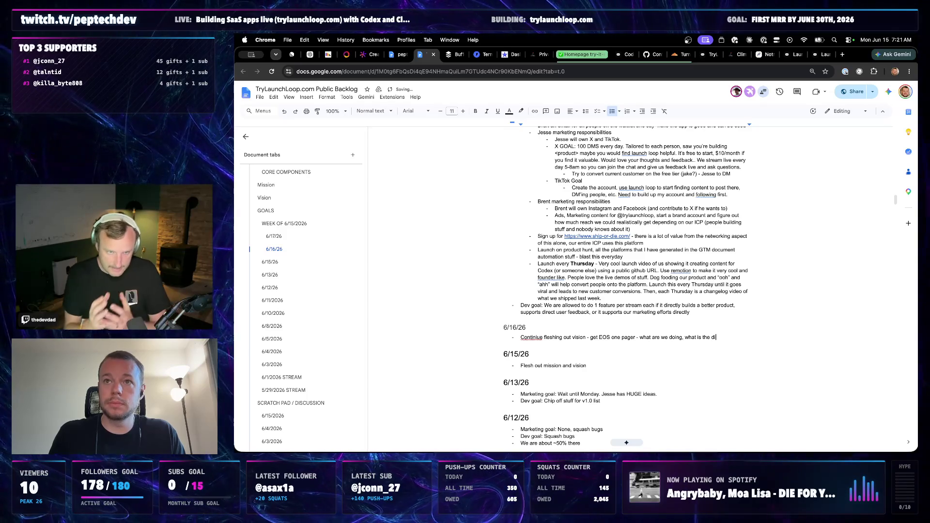
type(" are heading into")
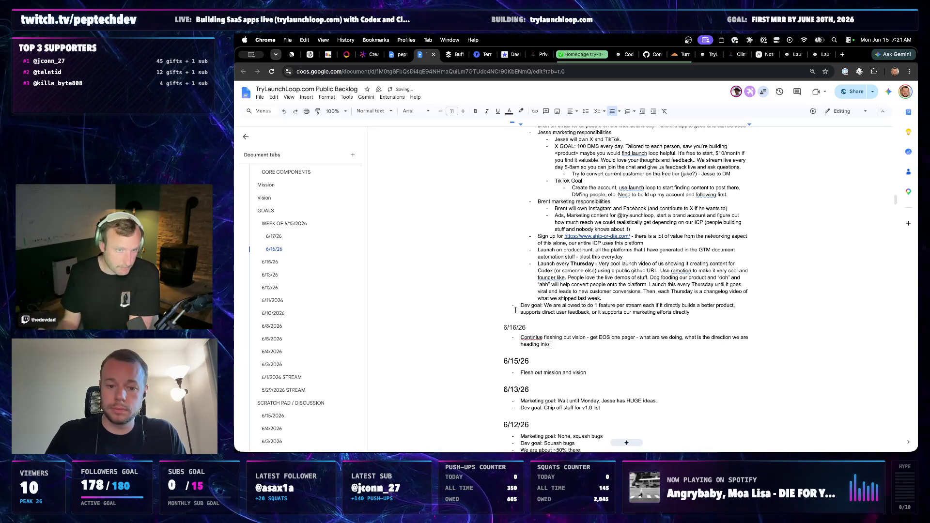
scroll(515, 310, "up", 10)
scroll(523, 316, "up", 10)
scroll(531, 323, "up", 3)
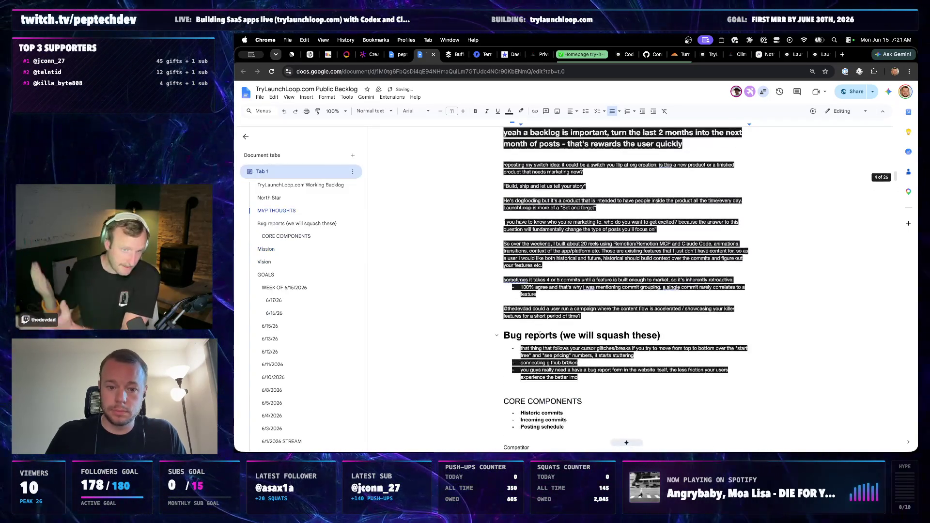
scroll(540, 333, "up", 10)
scroll(539, 333, "up", 3)
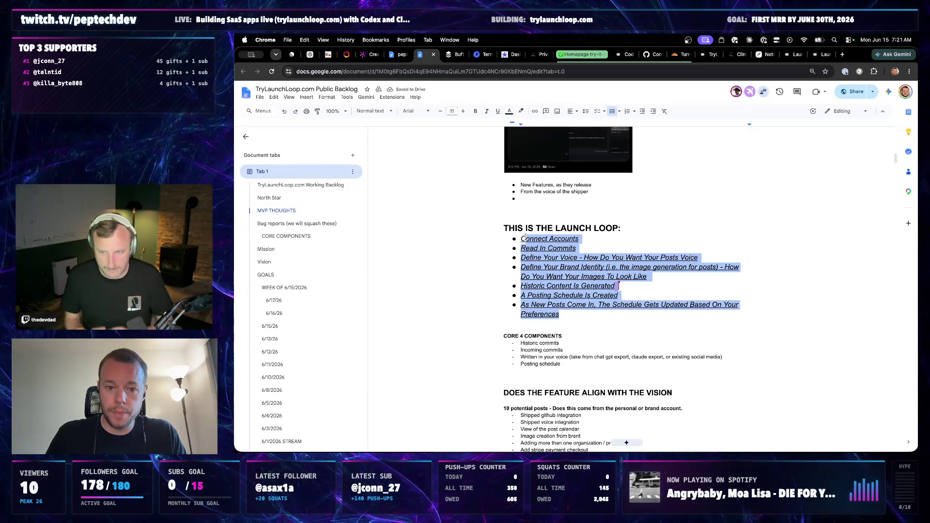
- Select the THIS IS THE LAUNCH LOOP list items and make them bold
left_click_drag(570, 314, 521, 238)
key("super+b")
key("super+b")
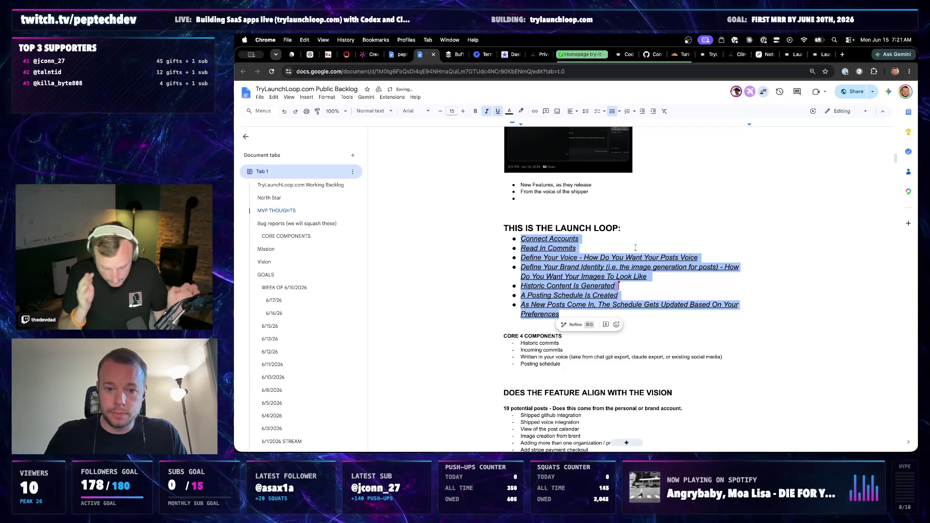
key("super+b")
key("super+b")
key("super+b")
key("super+b")
key("super+b")
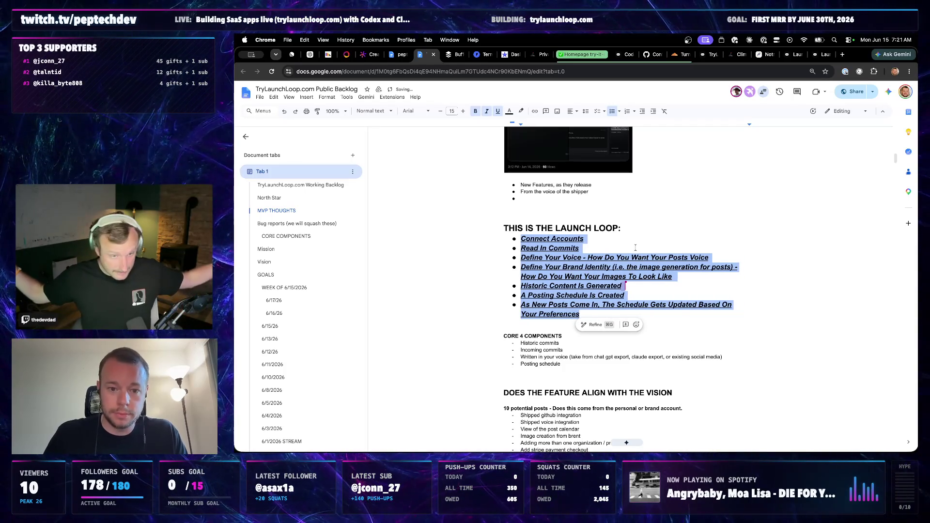
key("super+b")
key("super+b")
key("super+b")
key("super+b")
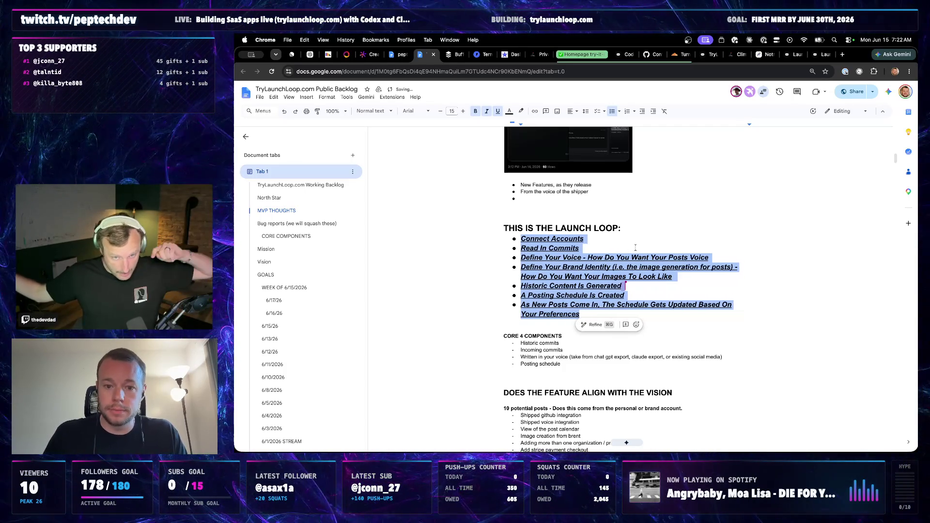
key("super+b")
key("super+b")
key("super+b")
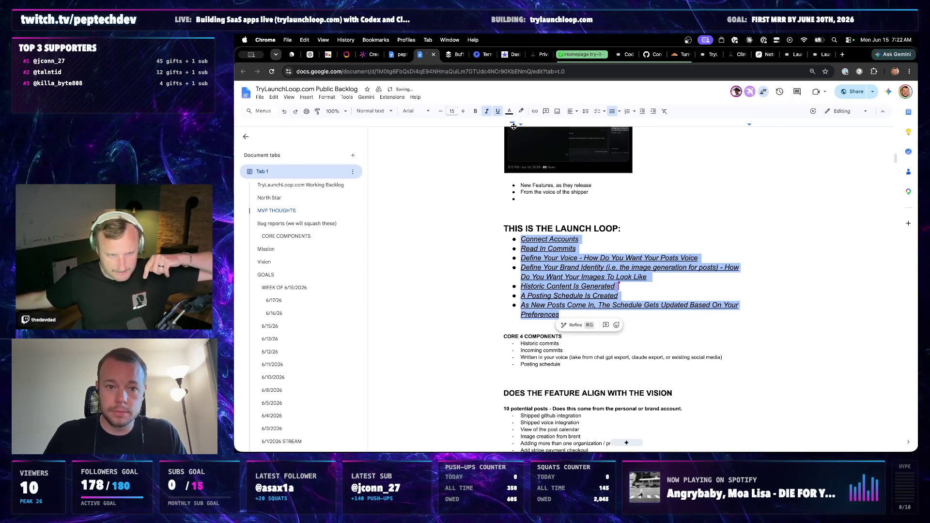
key("super+b")
key("super+b")
key("super+b")
key("super+b")
key("super+b")
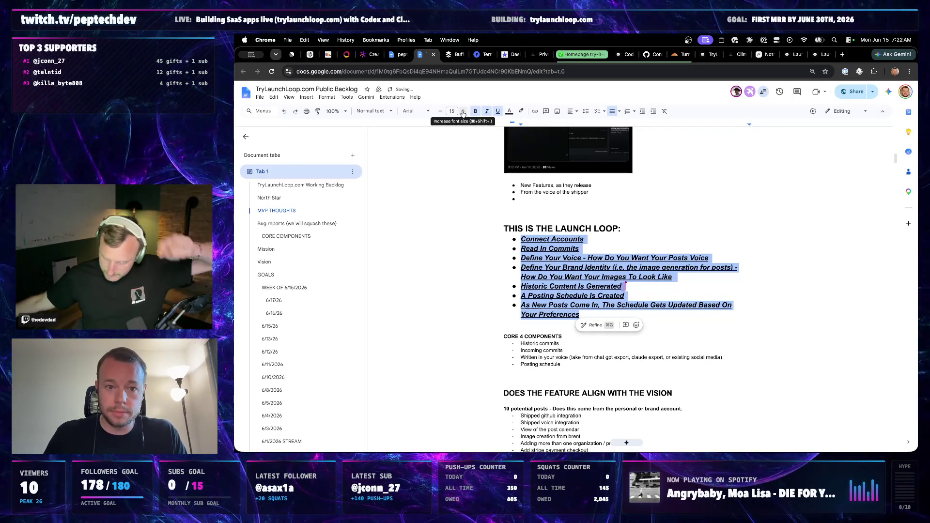
key("super+b")
key("super+b")
key("super+b")
key("super+b")
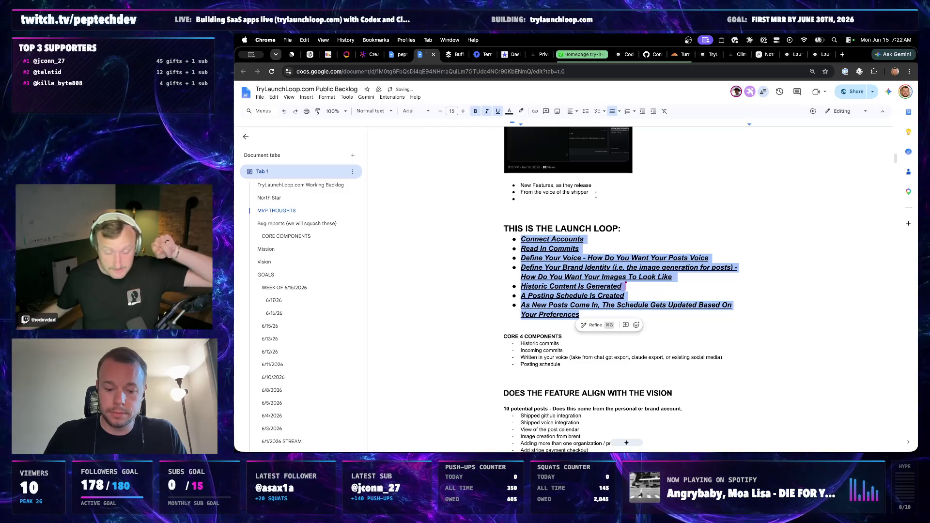
key("super+equal")
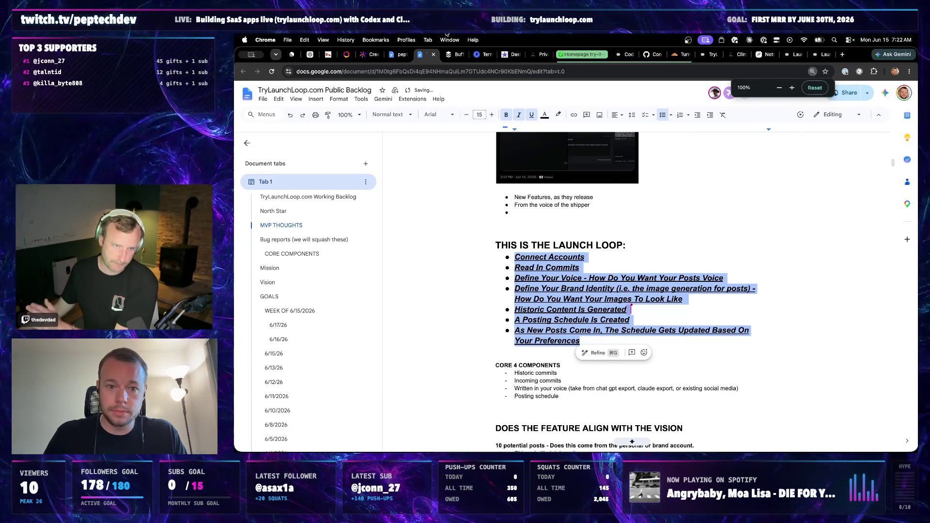
scroll(694, 159, "down", 2)
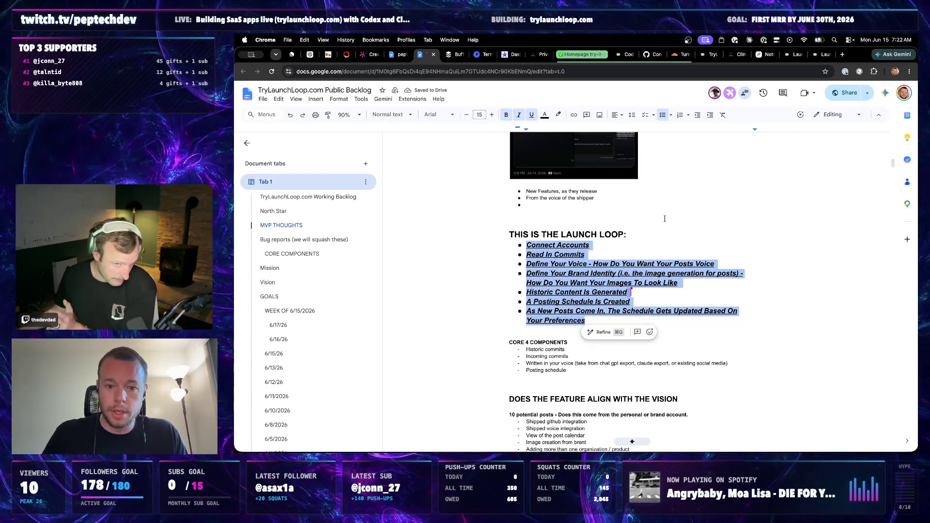
- Try larger font sizes on the launch-loop list and settle it at 16-point text
left_click(492, 115)
key("super+z")
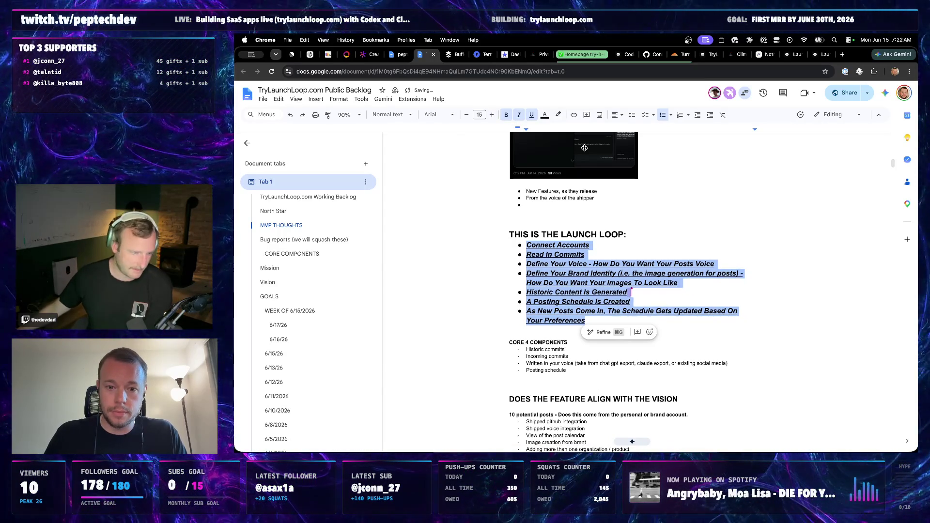
left_click(491, 115)
key("super+z")
key("super+z")
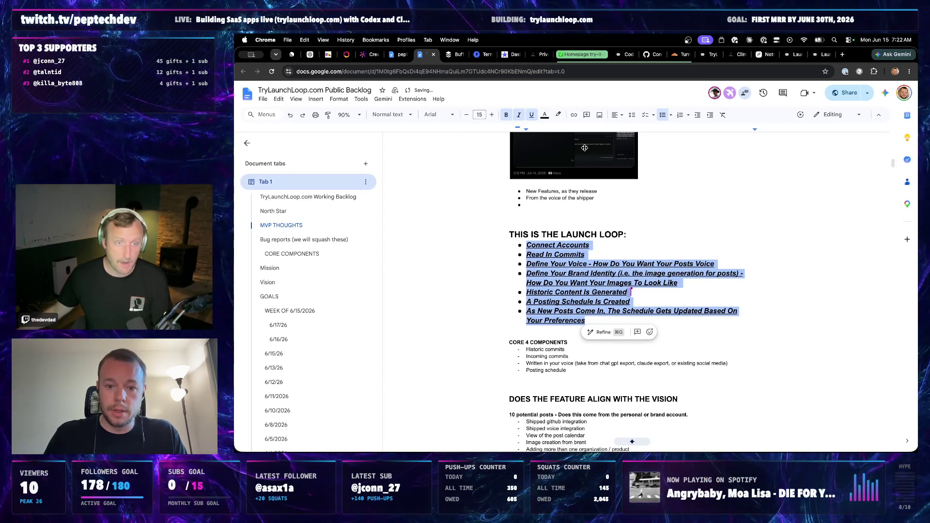
left_click(492, 115)
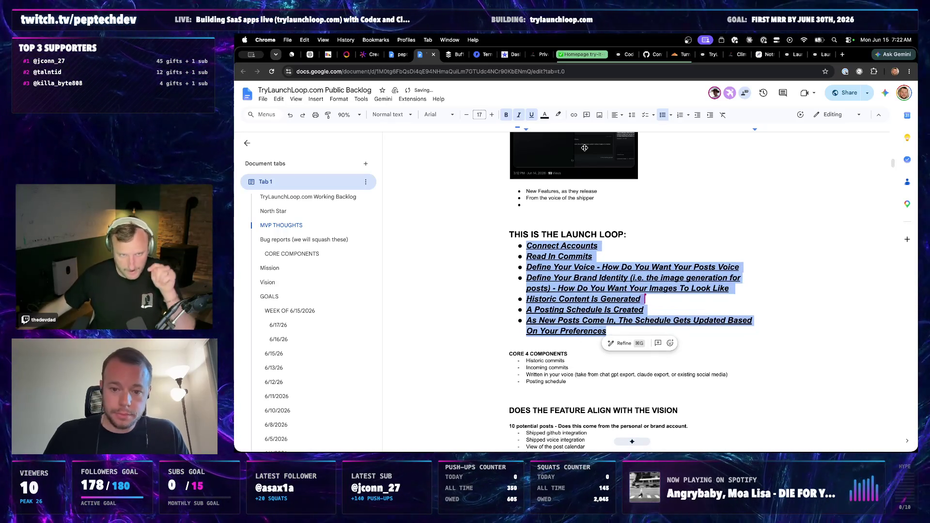
key("super+z")
left_click(492, 115)
key("super+shift+period")
key("super+shift+period")
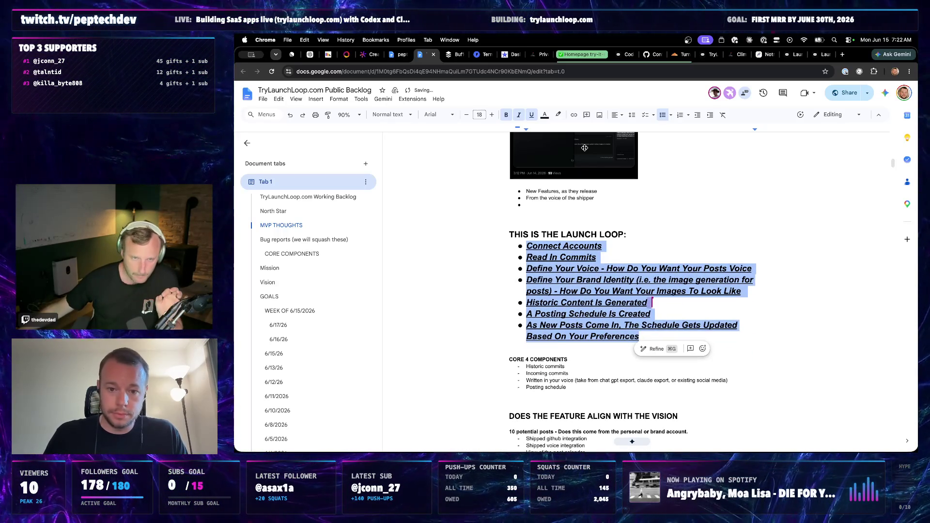
key("super+shift+period")
key("super+shift+period")
key("super+z")
key("super+shift+comma")
key("super+shift+comma")
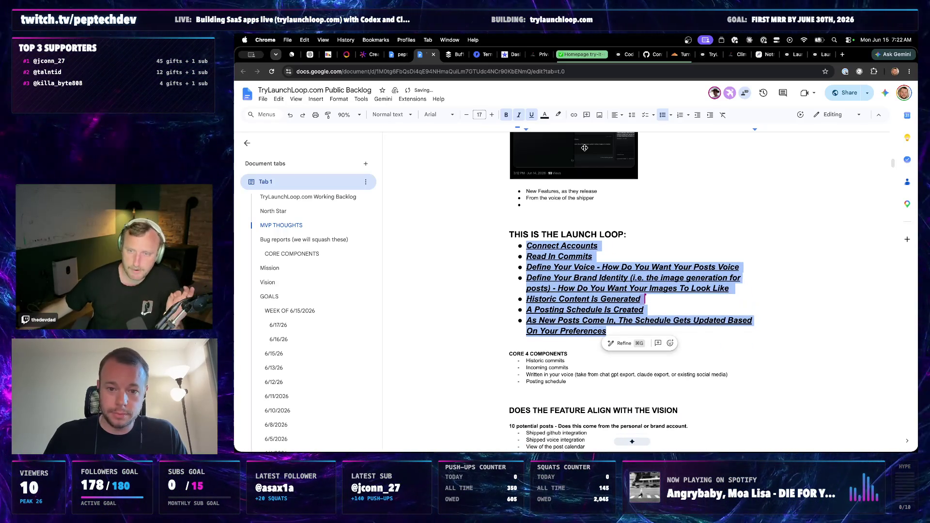
key("super+shift+comma")
key("super+shift+period")
key("super+shift+comma")
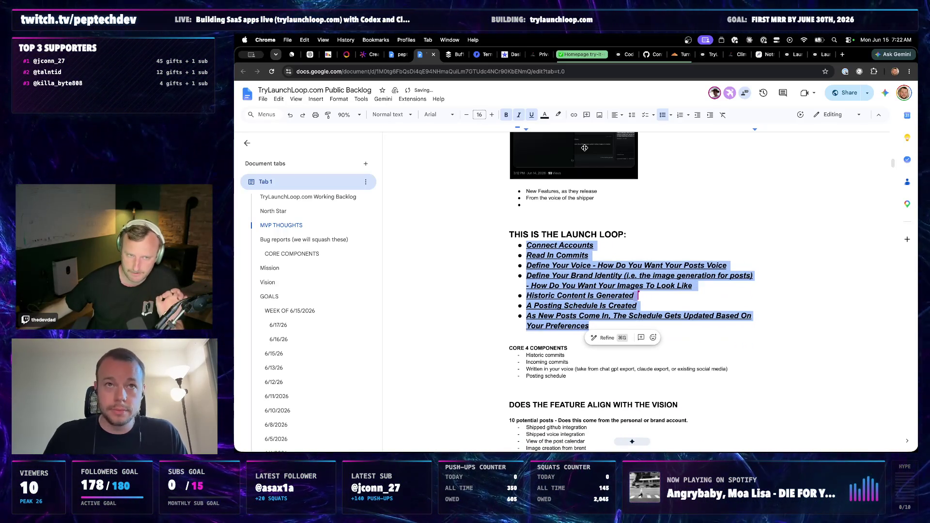
key("super+shift+period")
key("super+shift+comma")
key("super+shift+period")
key("super+shift+comma")
key("super+shift+period")
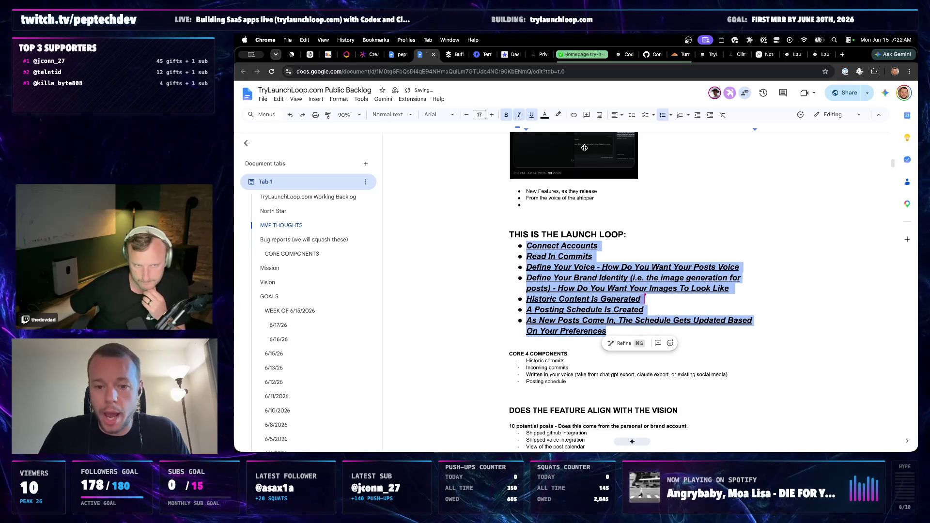
key("super+shift+comma")
key("super+shift+period")
key("super+shift+comma")
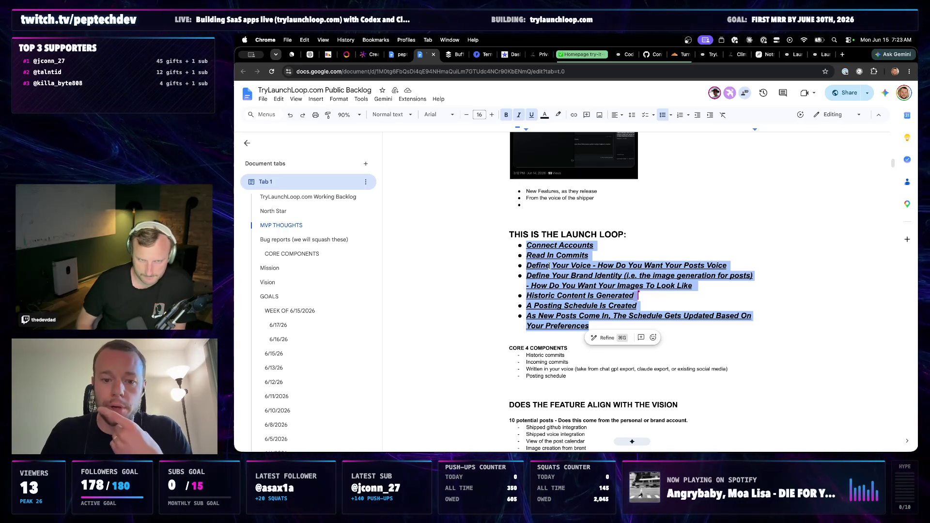
- Select the 6/16/26 date and style it as Heading 2 to match the other dated entries
left_click(567, 265)
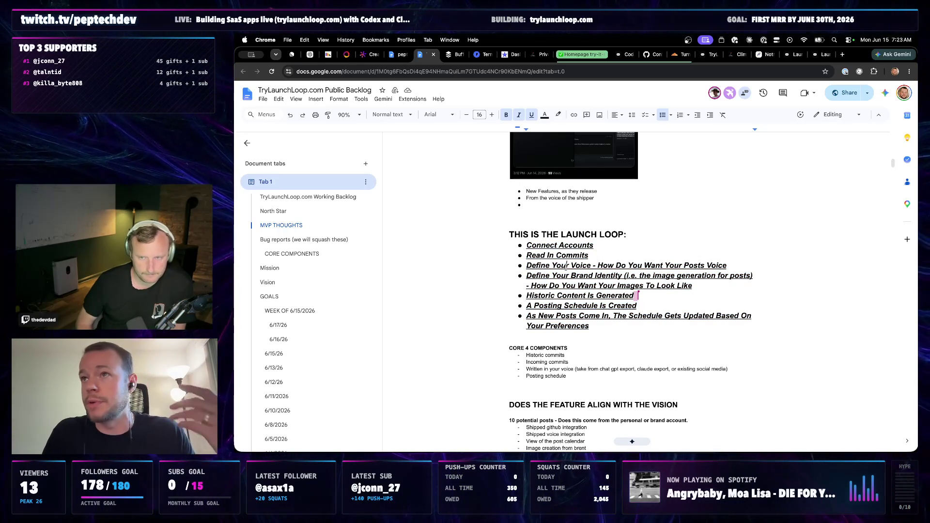
scroll(577, 296, "down", 3)
scroll(577, 295, "down", 2)
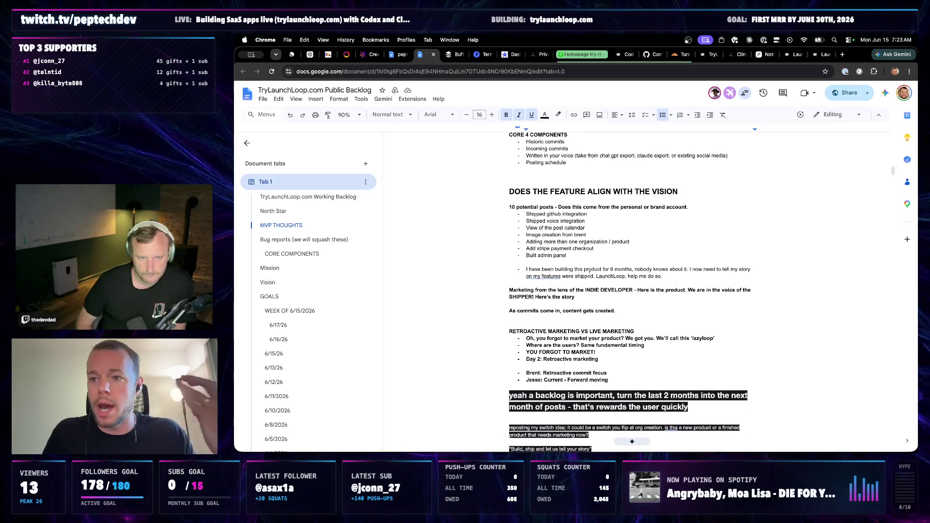
scroll(596, 263, "down", 3)
scroll(595, 263, "down", 3)
scroll(595, 264, "down", 3)
scroll(596, 264, "down", 1)
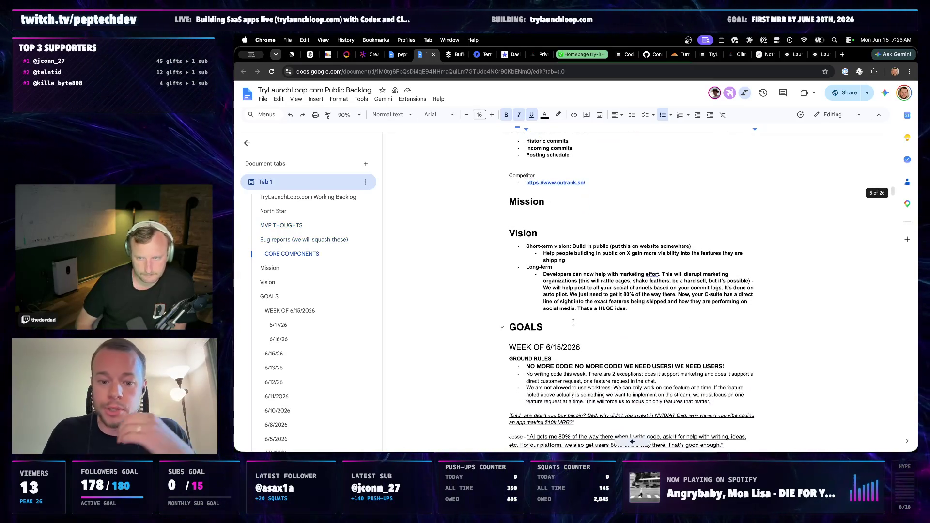
scroll(585, 284, "down", 2)
scroll(578, 297, "down", 4)
scroll(582, 296, "down", 3)
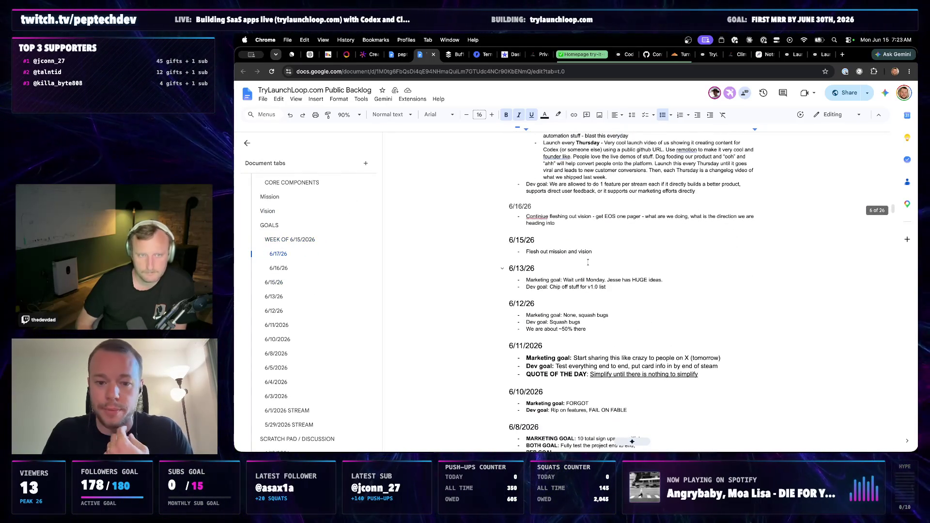
left_click_drag(592, 251, 526, 252)
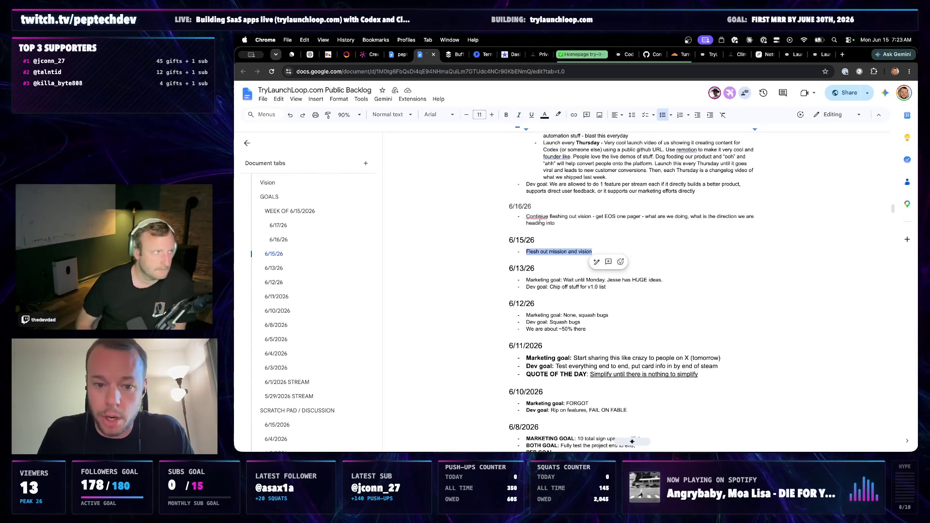
left_click(523, 240)
left_click_drag(533, 206, 509, 207)
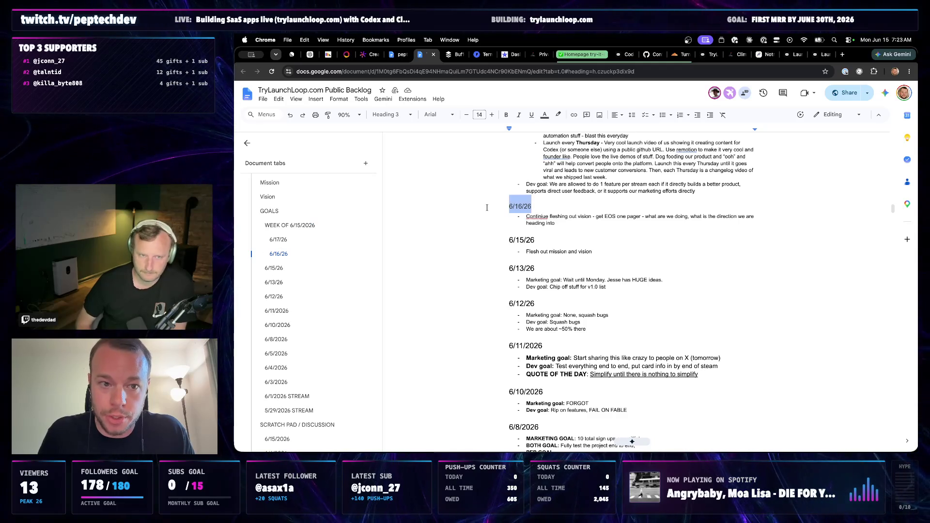
left_click(393, 114)
mouse_move(415, 258)
left_click(415, 249)
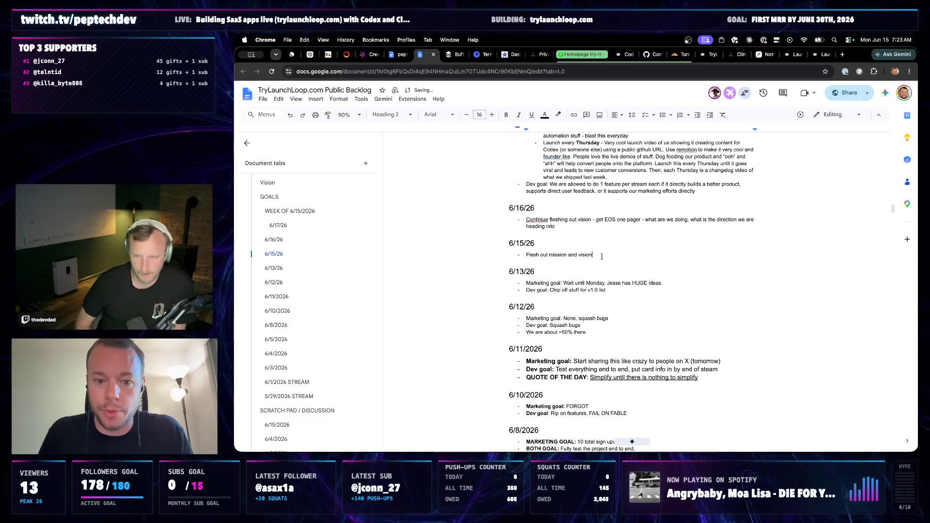
- Add 6/15/26 bullets for Jesse's mission-and-vision homework with compared notes and an EOS V/TO item defining the product
key("Return")
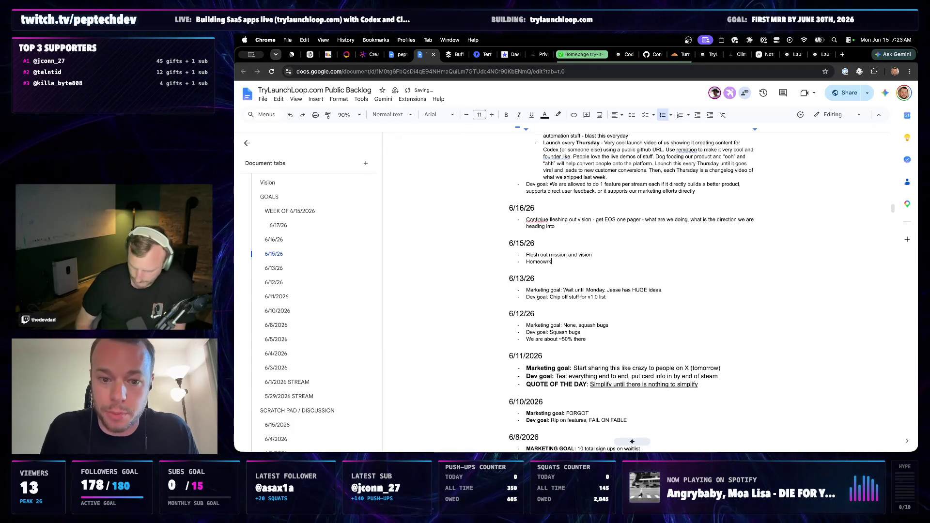
type("ork")
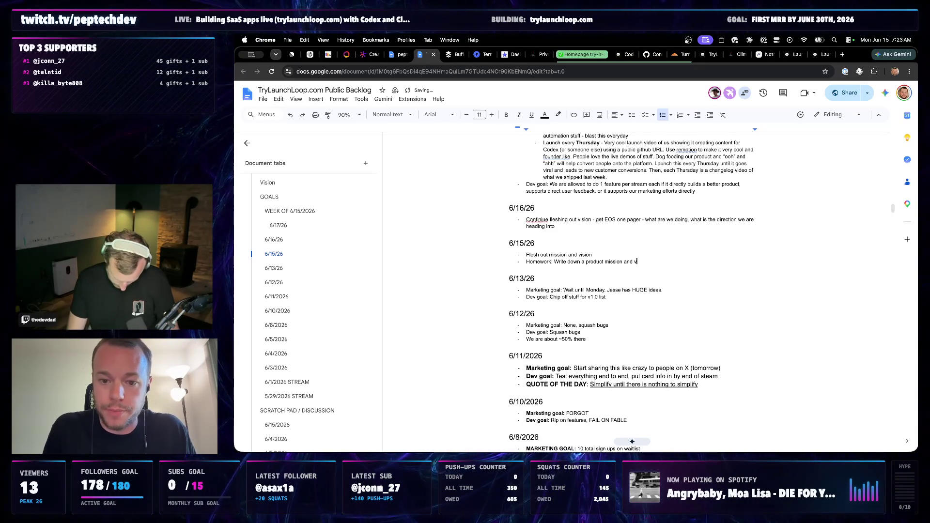
scroll(586, 264, "up", 5)
scroll(585, 264, "up", 5)
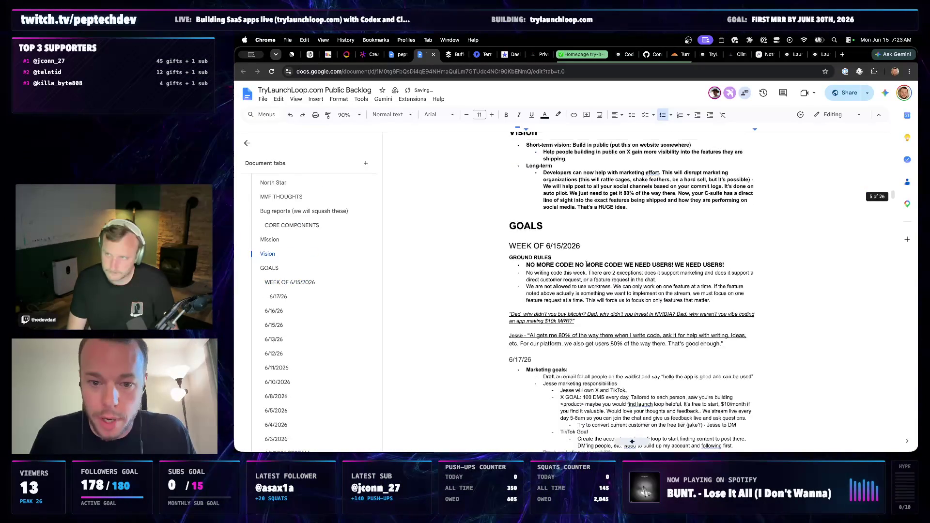
scroll(586, 263, "down", 15)
scroll(585, 264, "up", 2)
scroll(586, 264, "up", 2)
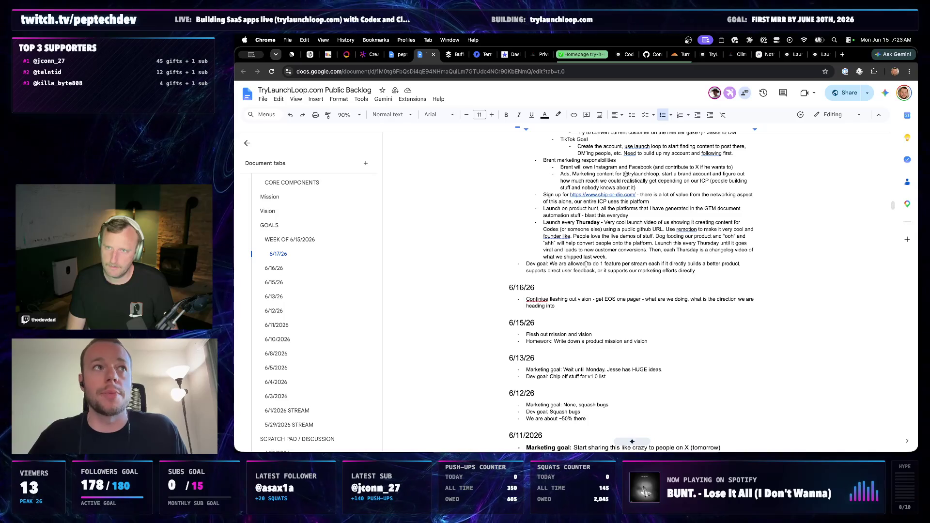
key("Return")
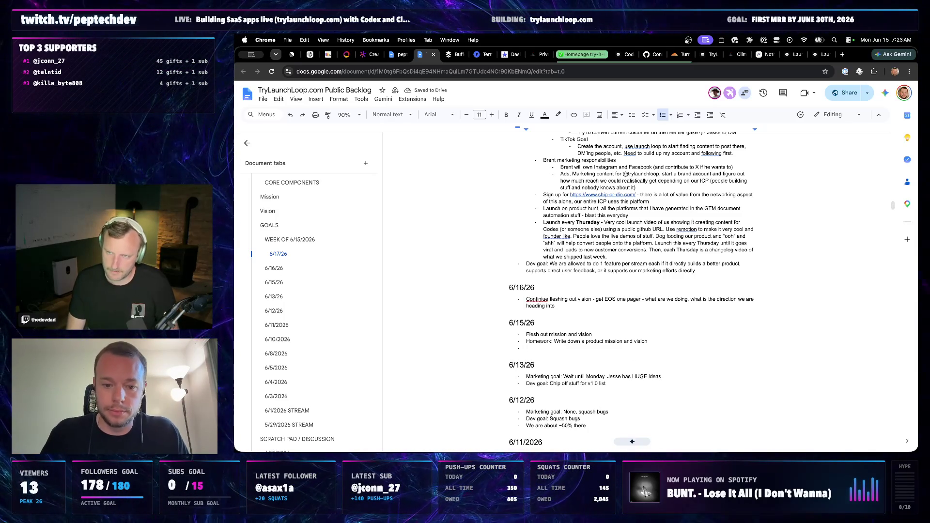
left_click(652, 340)
type("and compare otes")
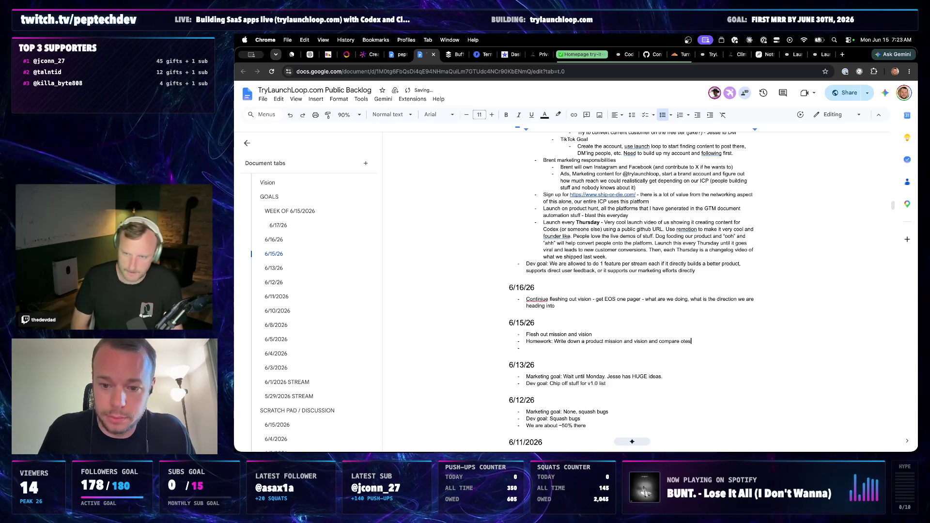
key("Down")
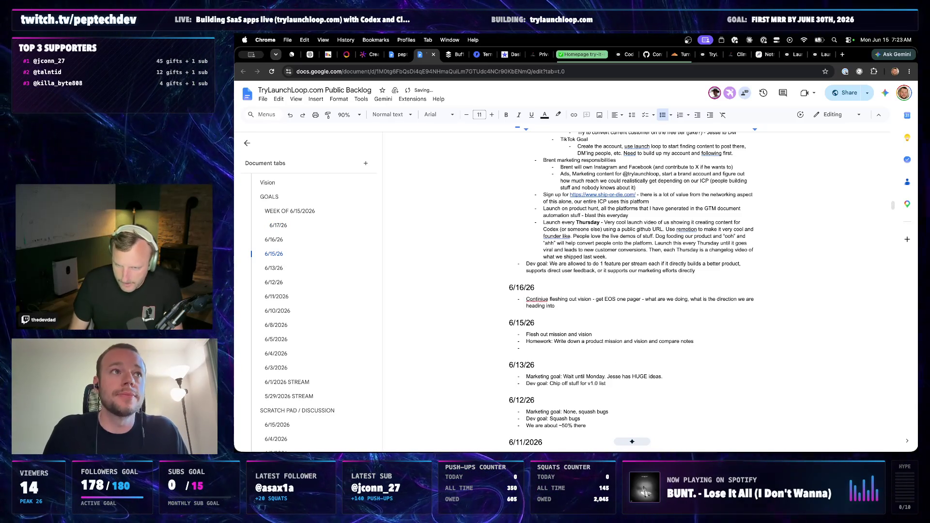
type("O")
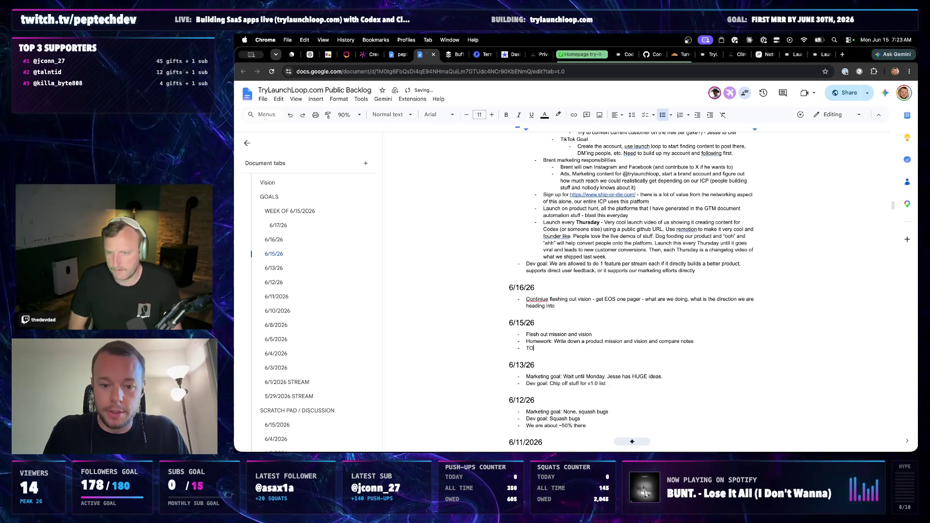
key("BackSpace")
key("BackSpace")
type("V/")
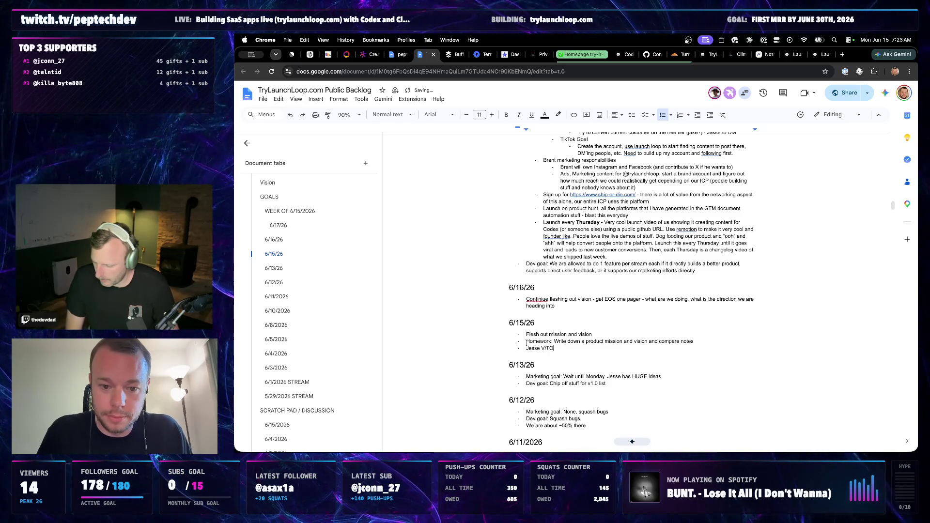
type("Jesse h")
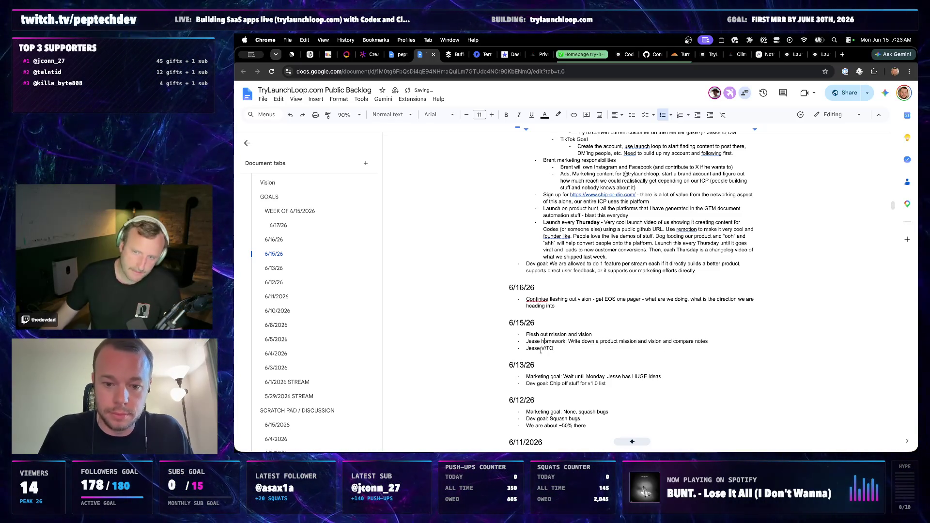
left_click(559, 347)
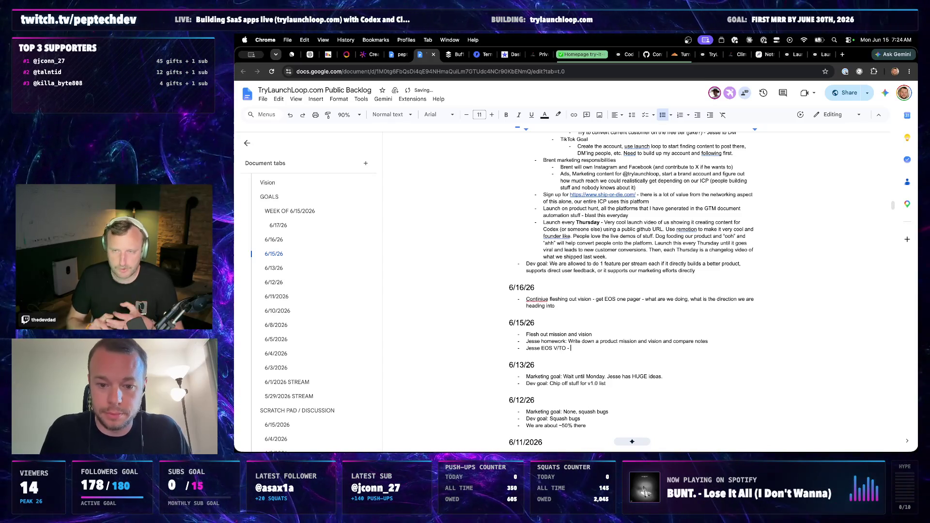
type("Define the produc")
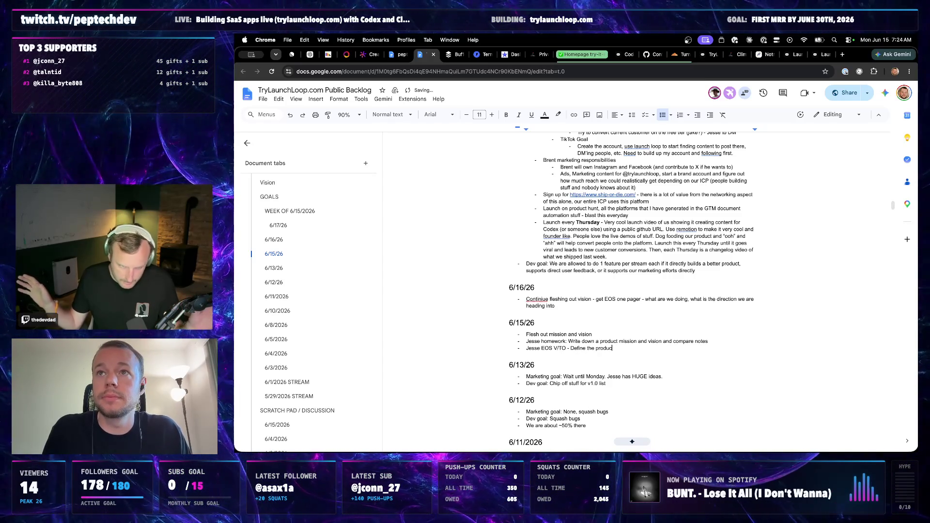
type("t")
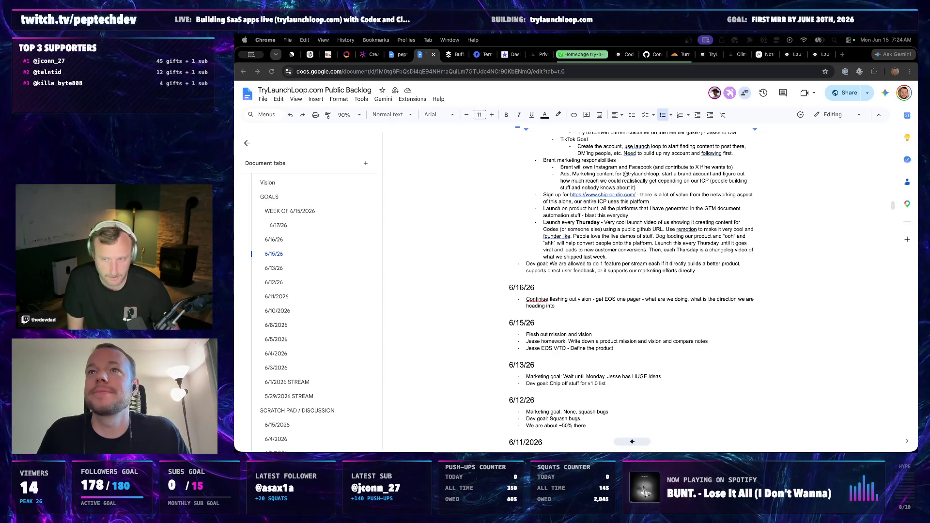
- Accept the 'Continue' spelling correction at the start of the 6/16/26 note
left_click(536, 299)
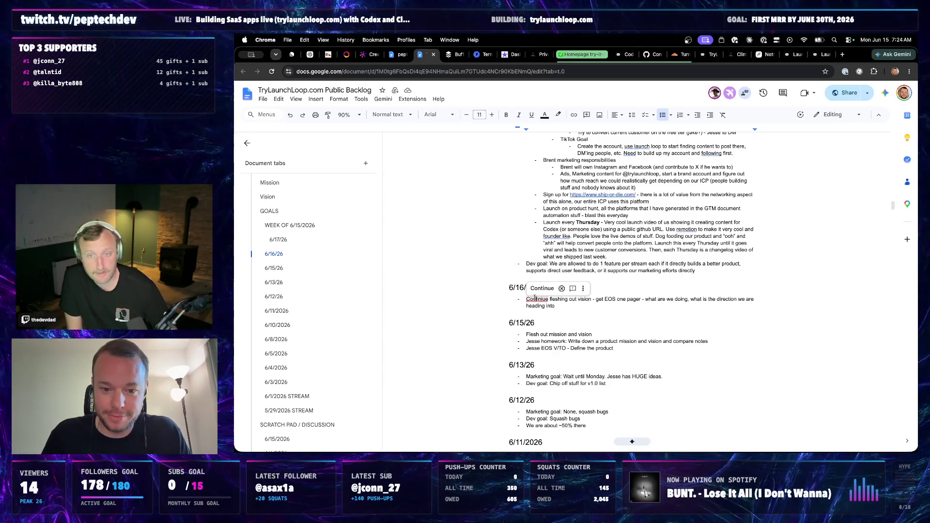
left_click(541, 289)
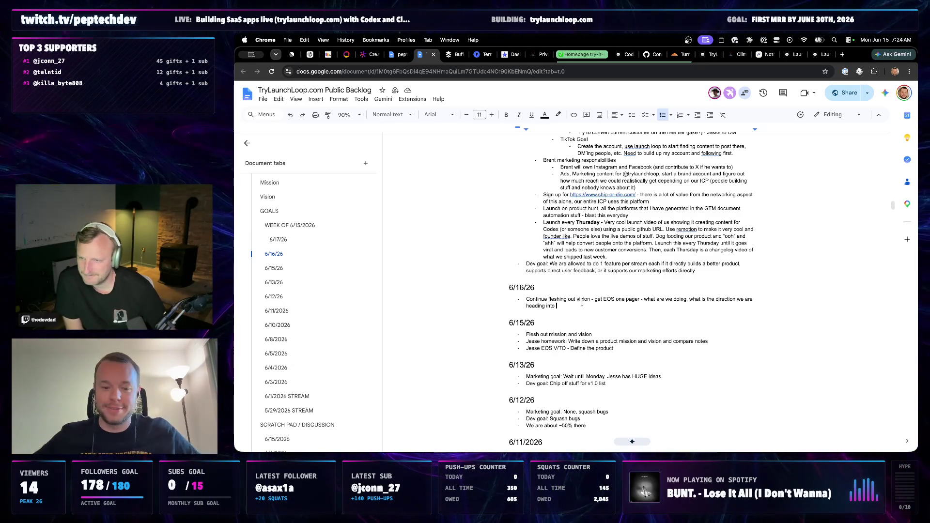
left_click(558, 321)
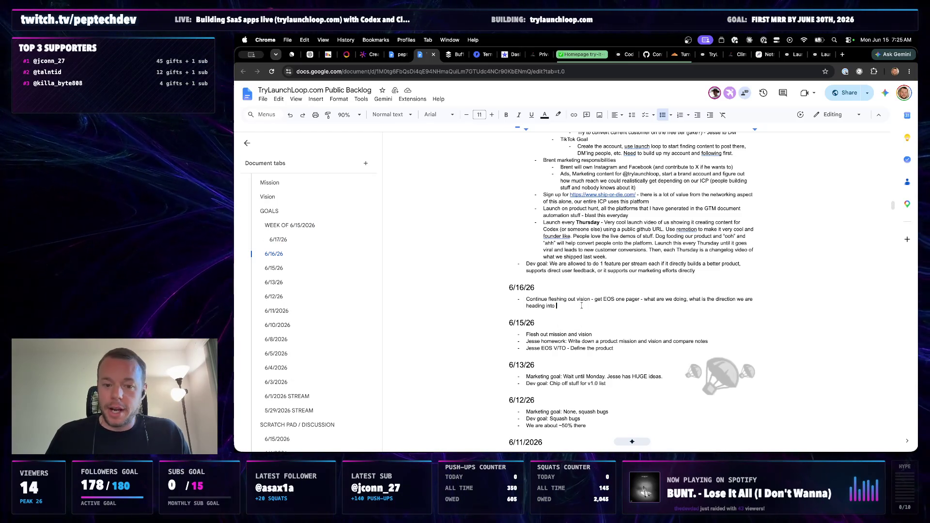
left_click(581, 305)
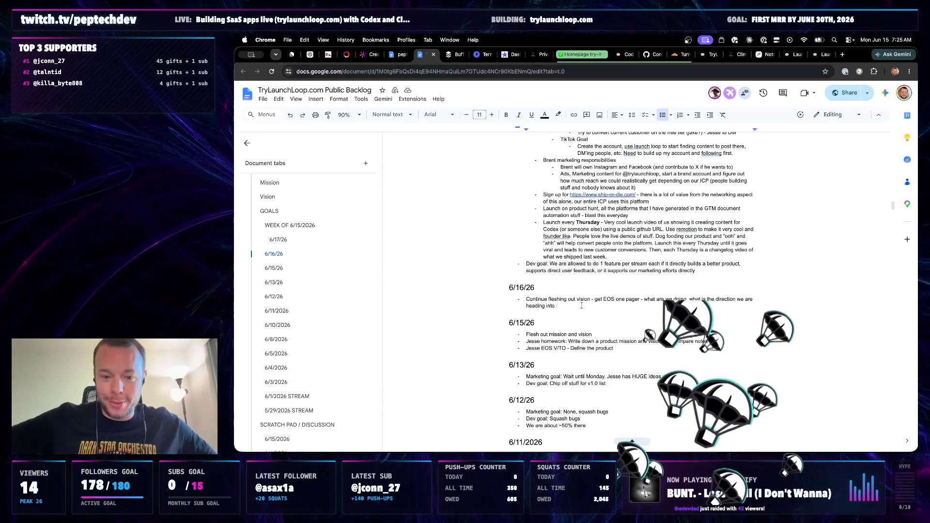
- Switch to Spotify, leave the shared listening session, play thumbs from the queue, and return to the doc
key("super+Tab")
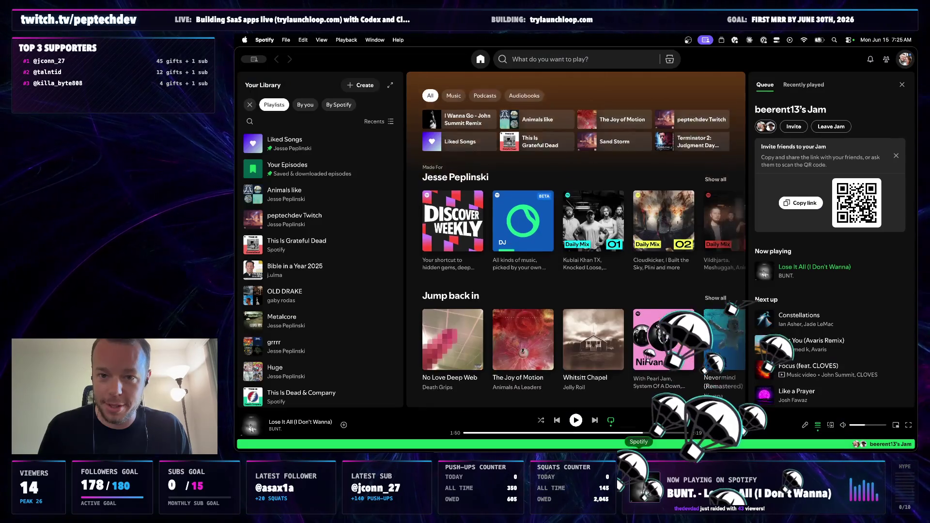
left_click(831, 125)
key("Return")
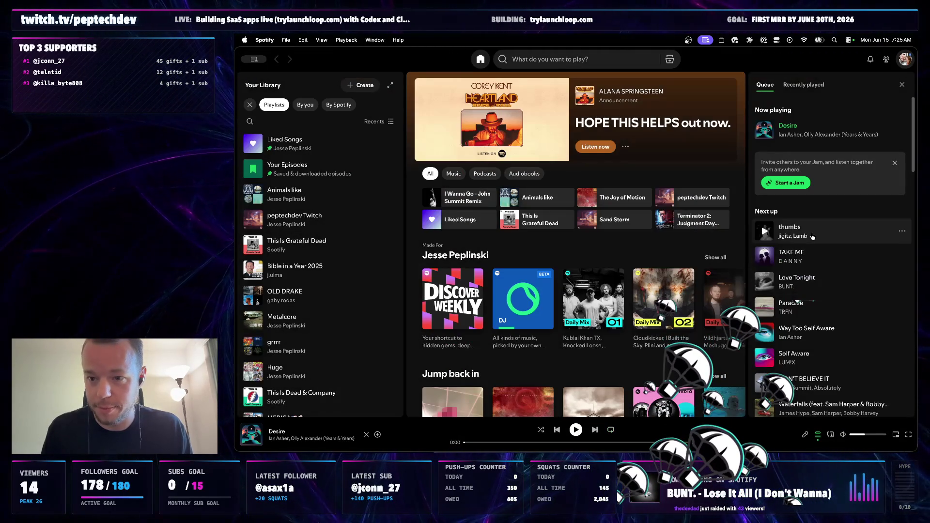
double_click(824, 224)
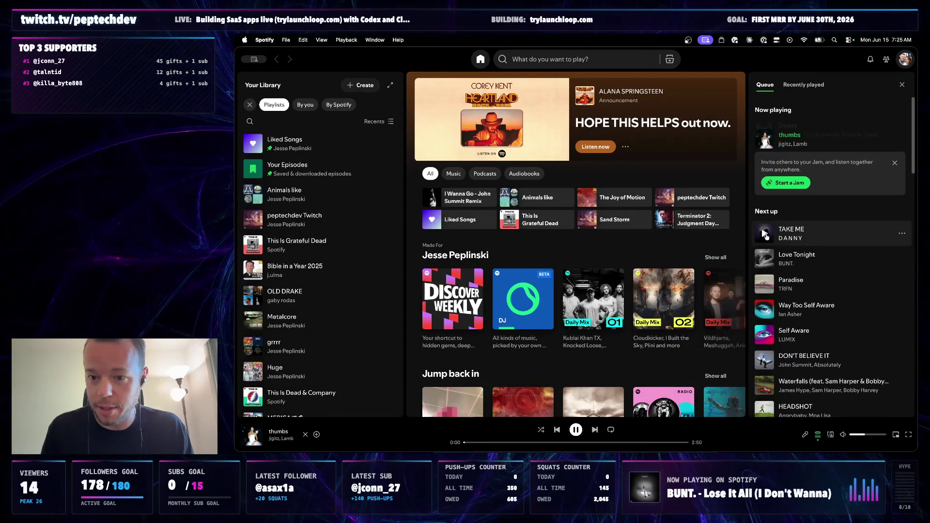
left_click(478, 452)
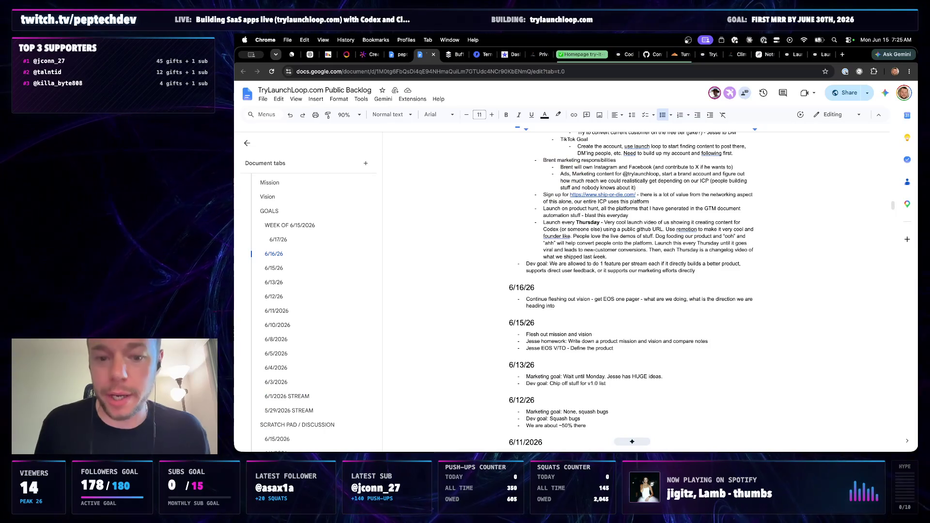
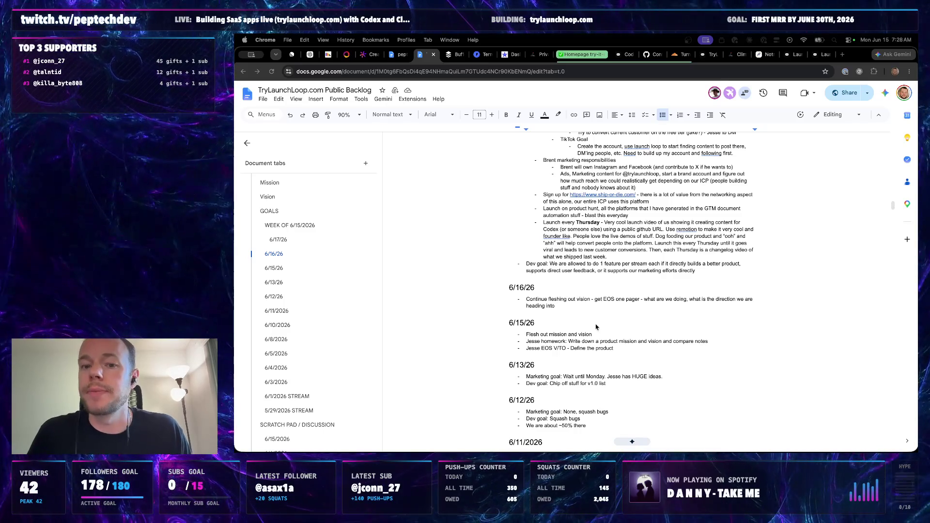
scroll(603, 258, "down", 5)
scroll(602, 258, "up", 5)
scroll(602, 259, "up", 8)
scroll(603, 261, "up", 3)
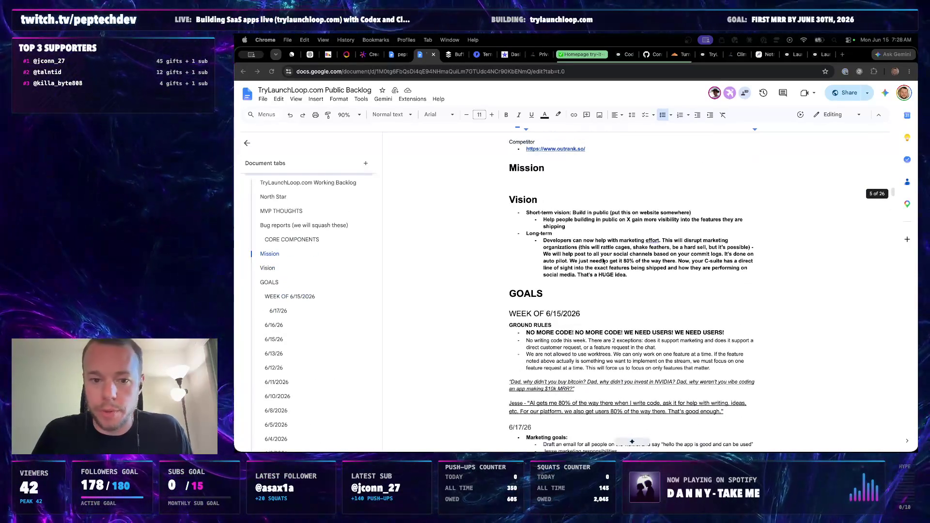
scroll(603, 260, "up", 1)
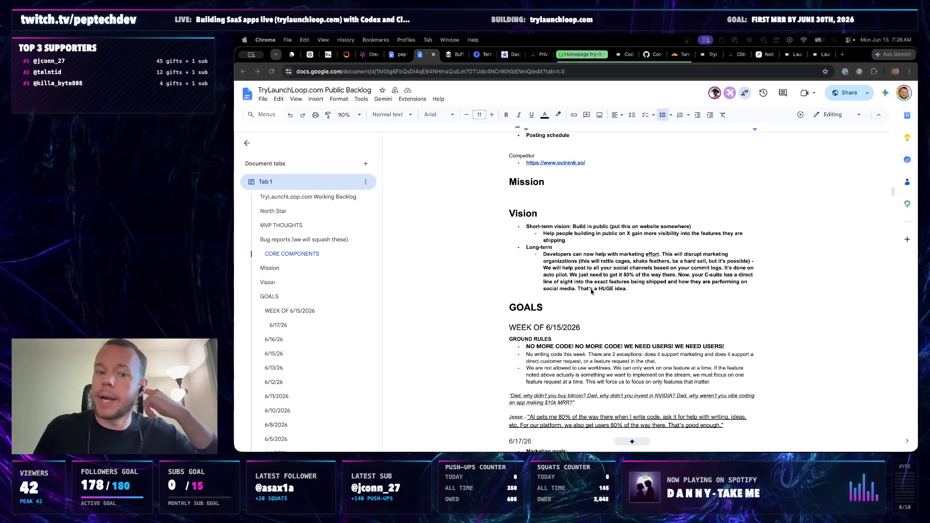
- Check The Black Relay organization on the TryLaunchLoop dashboard, then return to the backlog's Mission section
left_click(819, 55)
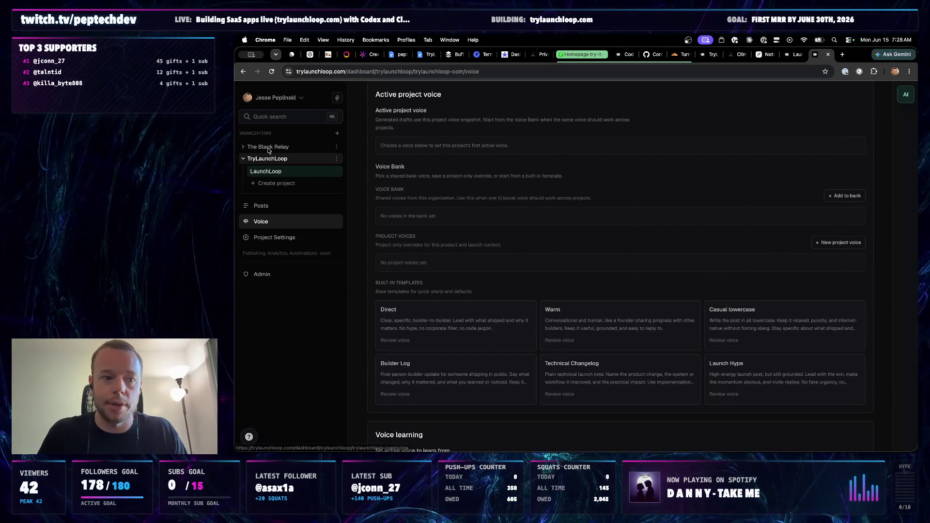
left_click(320, 147)
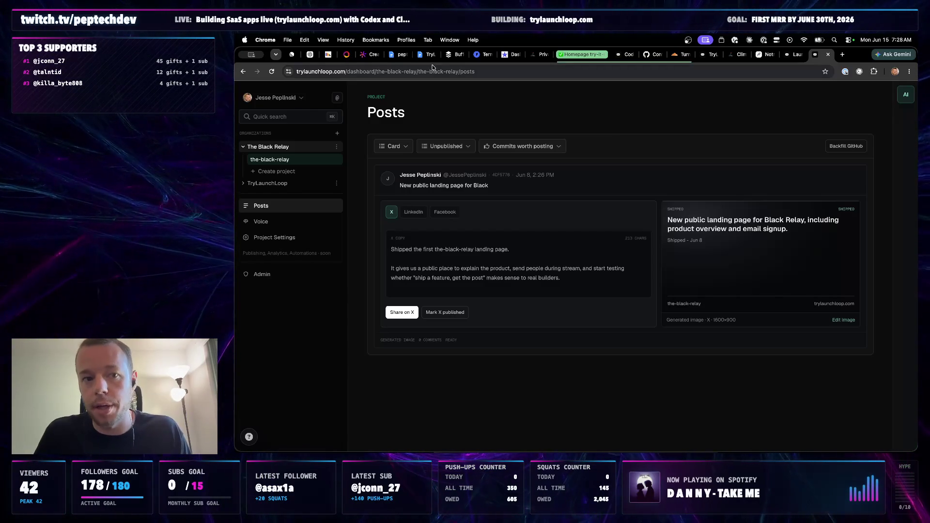
left_click(399, 55)
left_click(421, 55)
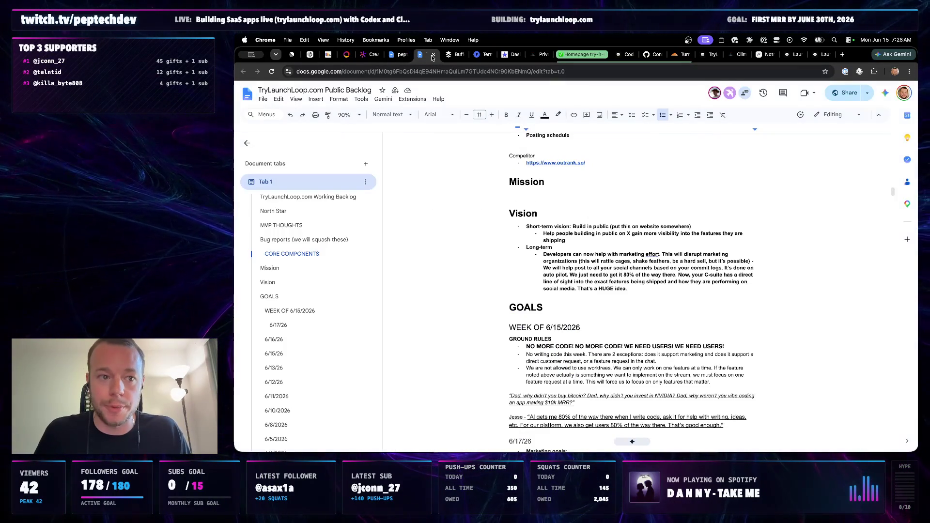
left_click(557, 195)
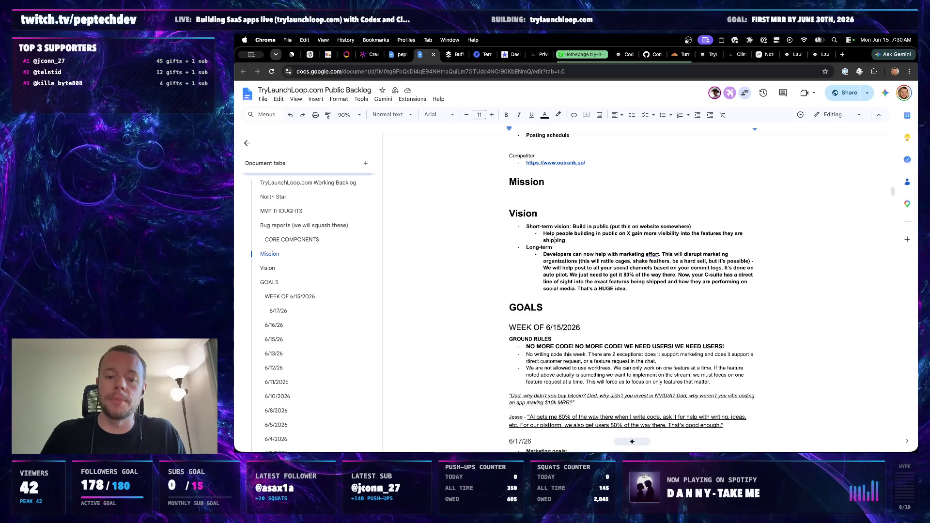
scroll(557, 194, "down", 5)
scroll(560, 247, "down", 2)
scroll(574, 265, "down", 2)
scroll(592, 287, "down", 1)
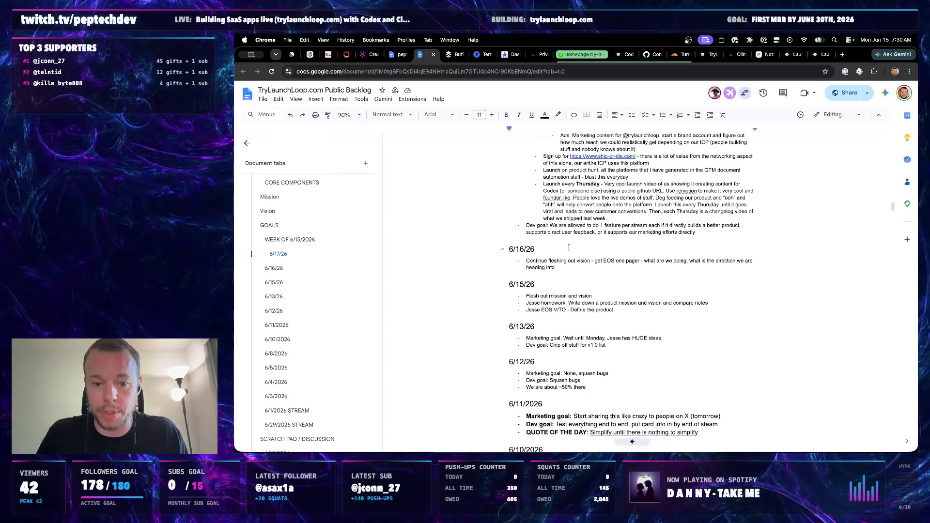
- Bold the 'Flesh out mission and vision' item and Jesse's EOS V/TO line under 6/15/26
triple_click(600, 296)
key("cmd+b")
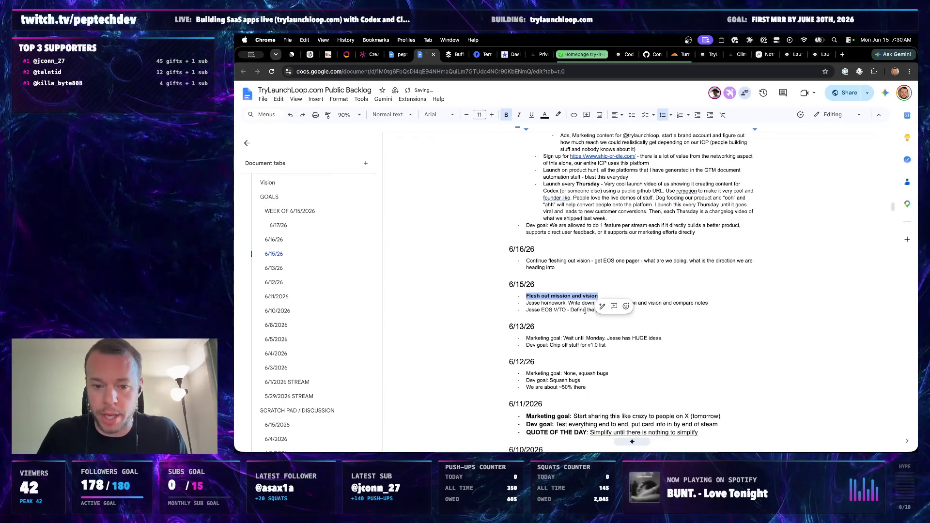
left_click(571, 310)
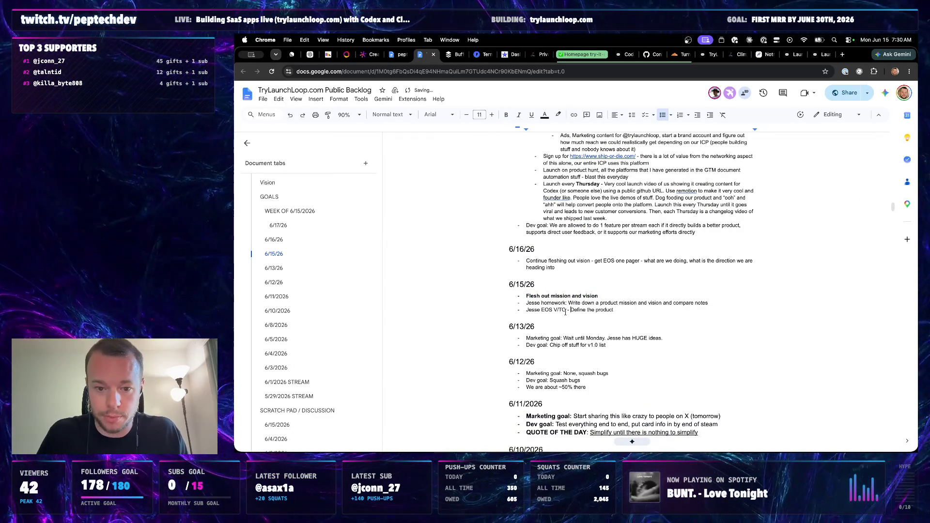
left_click_drag(566, 311, 541, 311)
left_click(589, 310)
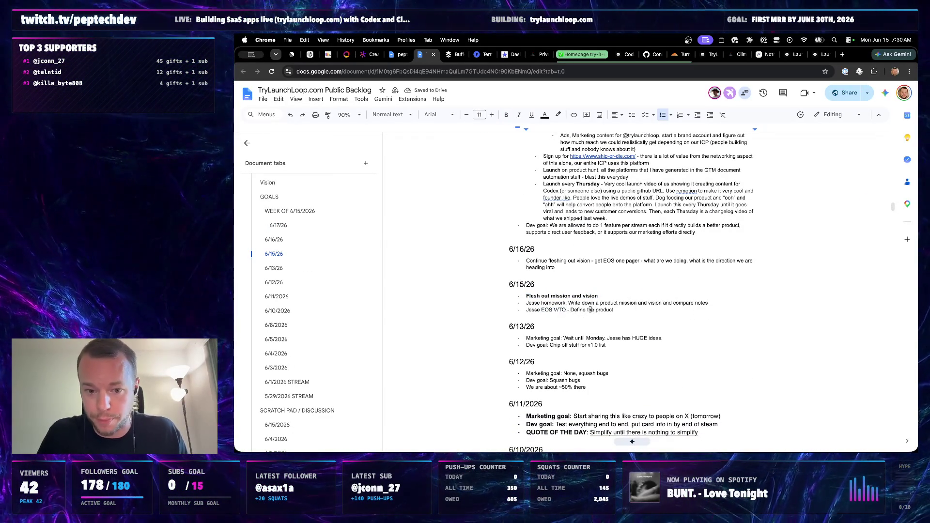
left_click_drag(615, 310, 519, 310)
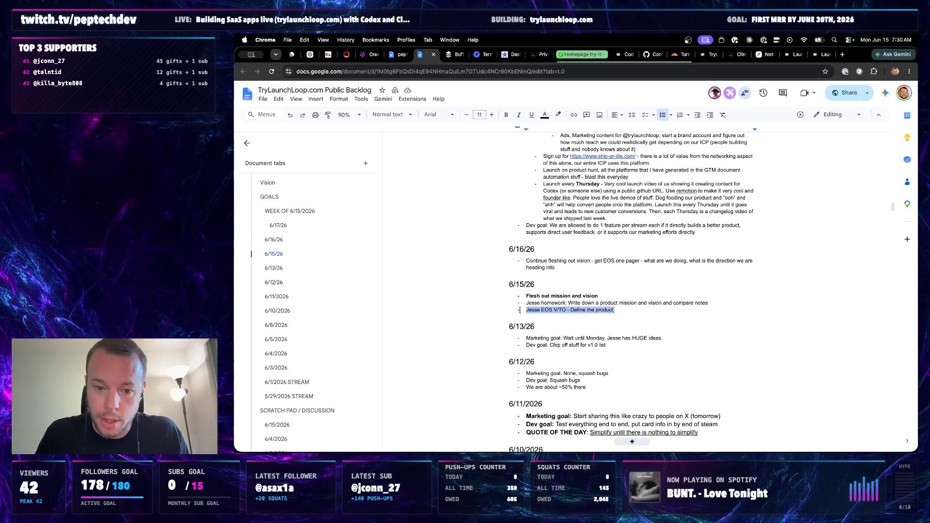
key("ctrl+b")
left_click(584, 303)
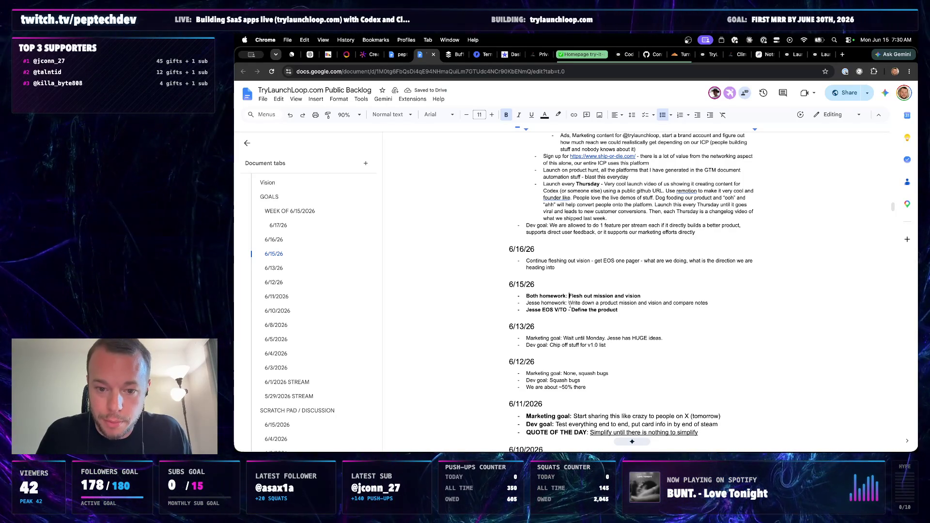
- Delete the separate individual homework bullet and remove the dash after EOS V/TO
left_click_drag(704, 303, 515, 305)
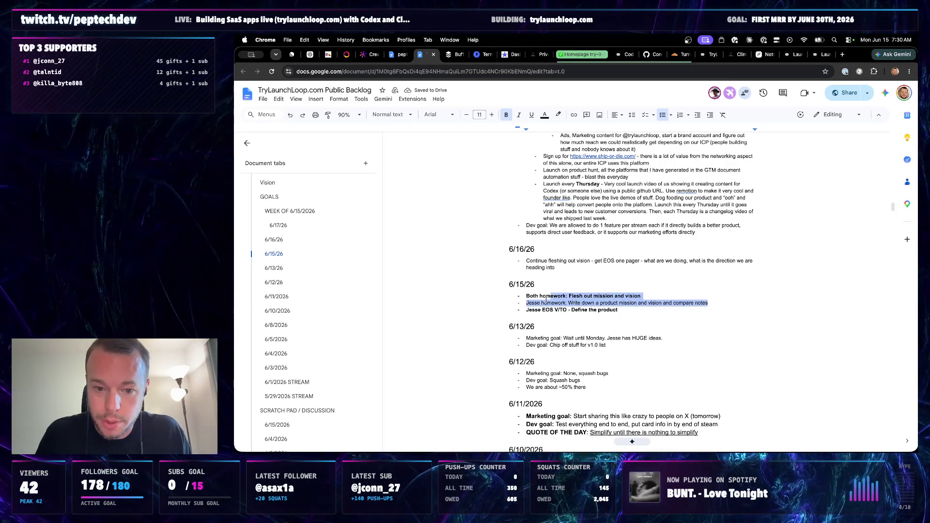
key("BackSpace")
key("BackSpace")
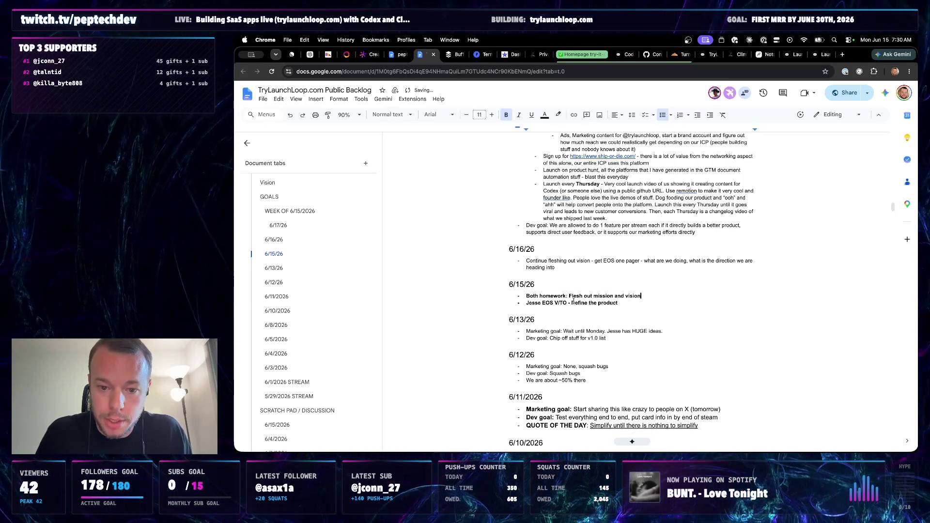
left_click(572, 303)
key("BackSpace")
key("BackSpace")
key("BackSpace")
type(": D")
key("Down")
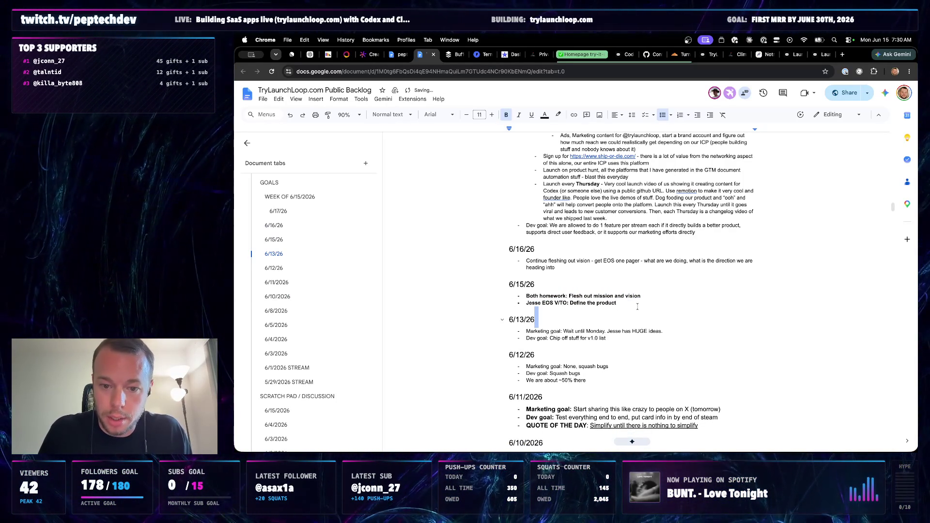
- Mark the V/TO description so it can be replaced with the one-page product document wording
left_click(619, 303)
type("-")
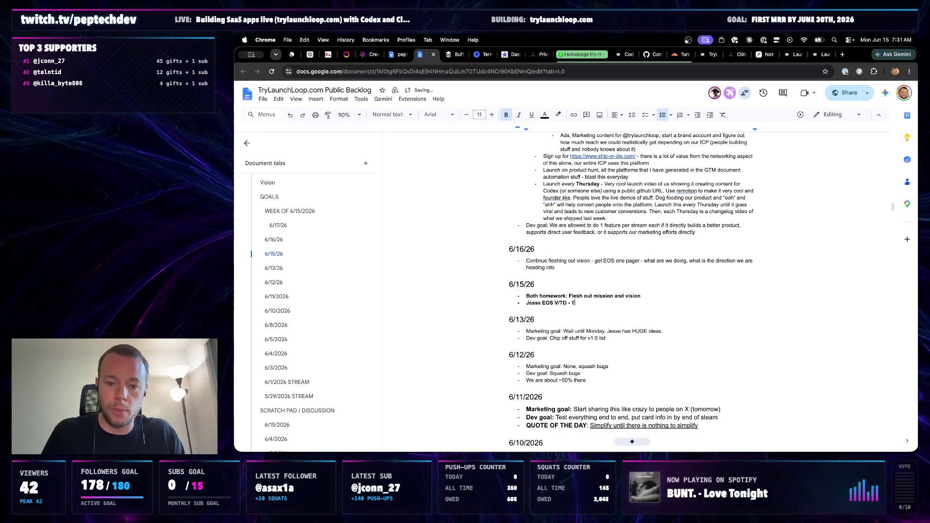
type("1 page")
type(" document of exact")
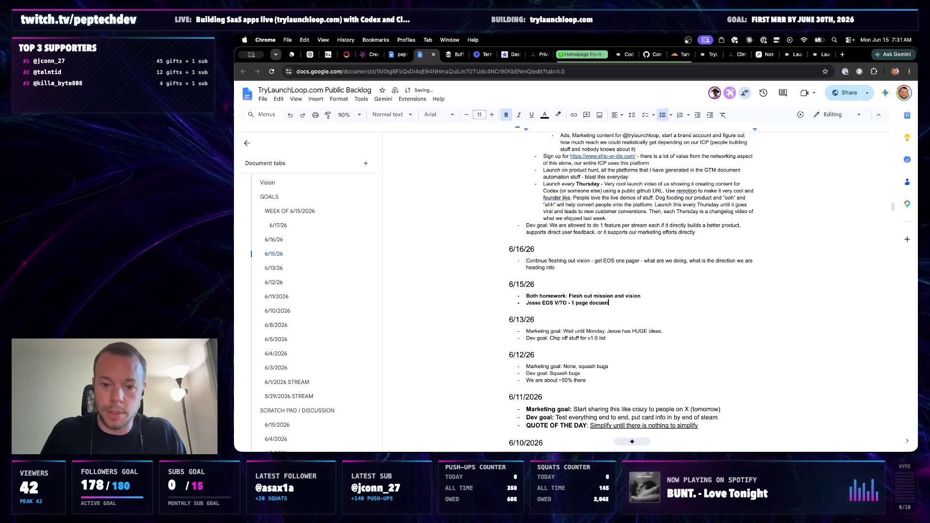
type("ly")
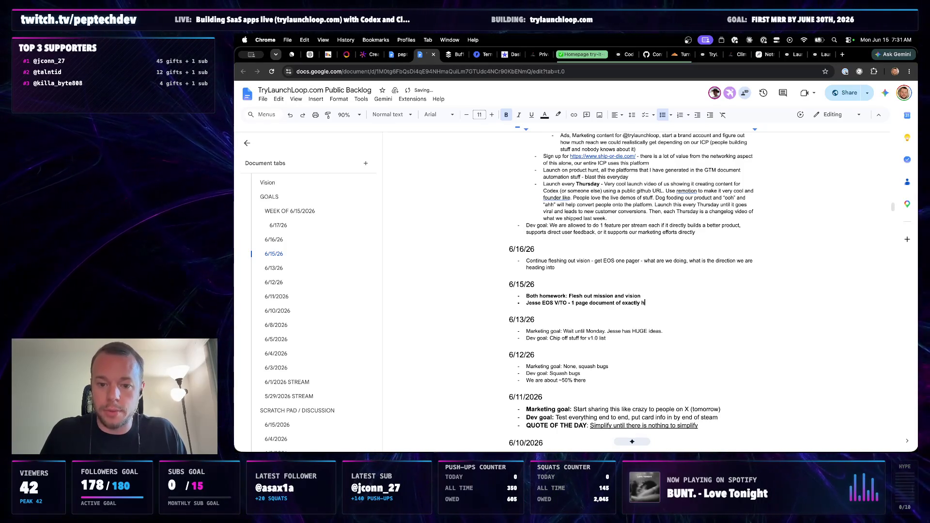
type(" what our prod")
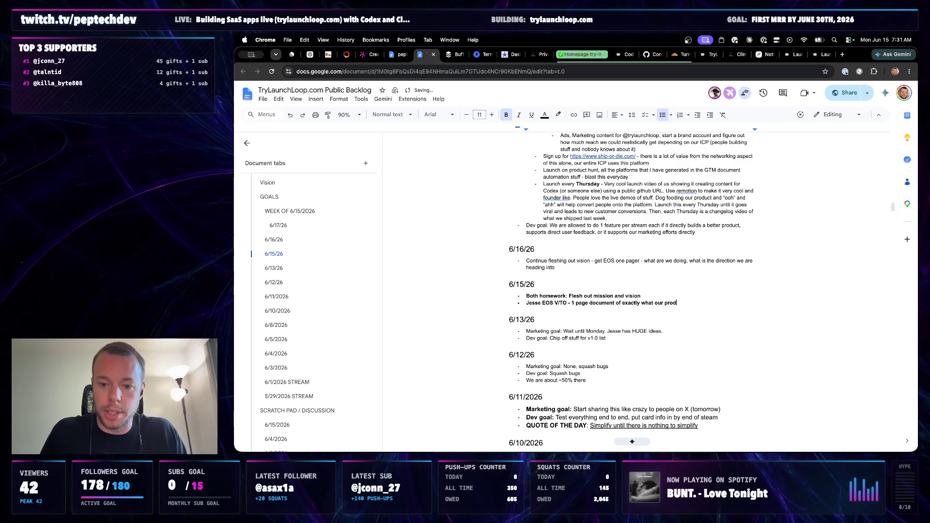
type("uct is.")
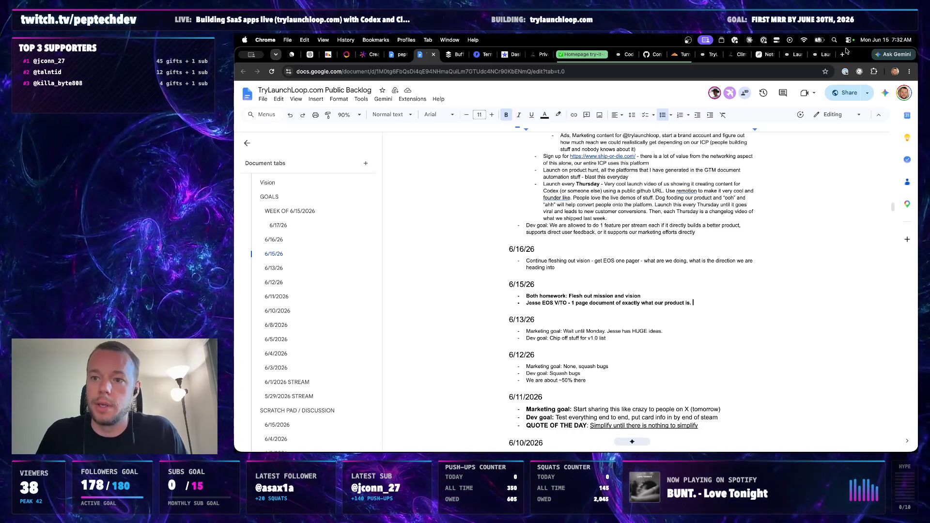
scroll(642, 245, "up", 3)
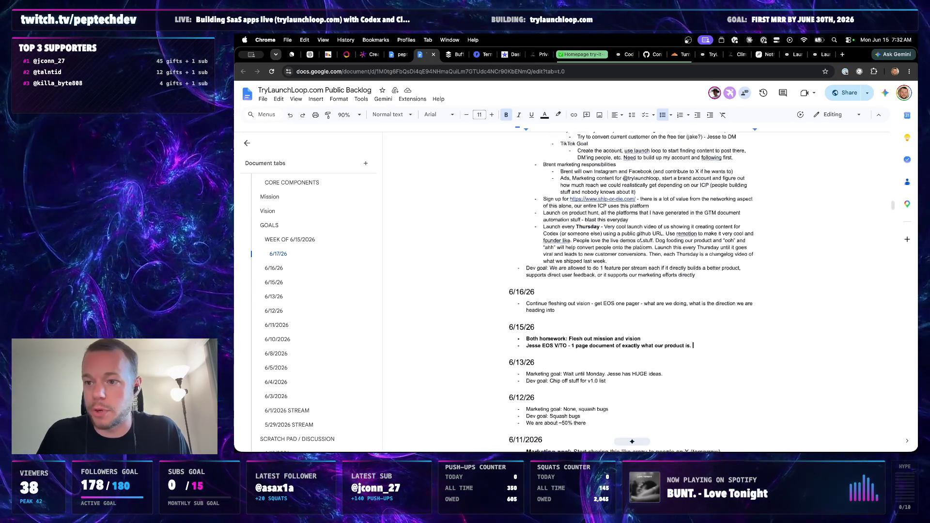
- Log out of TryLaunchLoop in a new tab and request a login code by email
left_click(844, 54)
type("trylaunchloop.com")
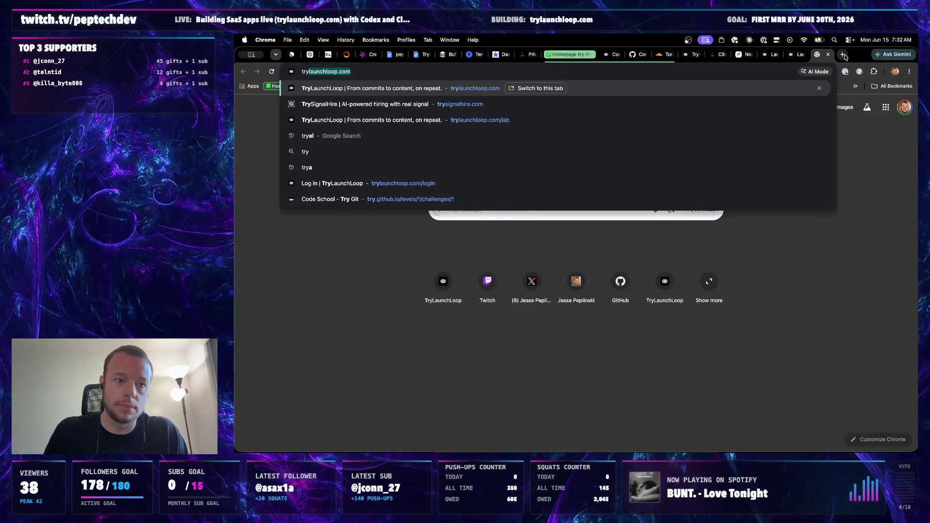
key("Return")
left_click(810, 95)
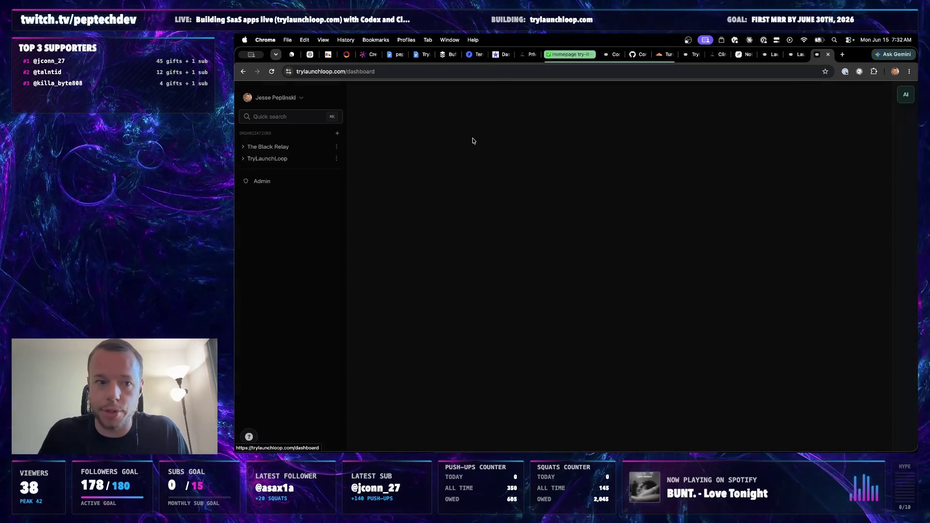
left_click(275, 97)
left_click(274, 147)
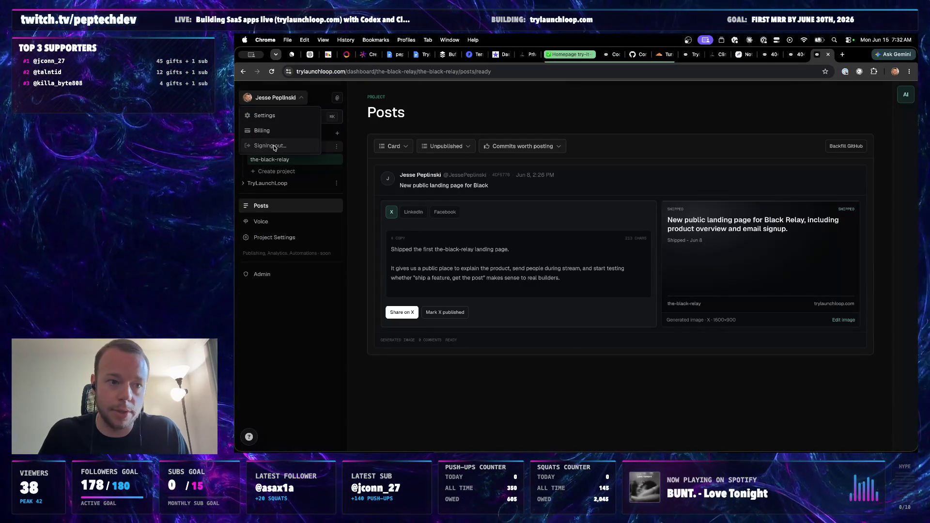
left_click(671, 177)
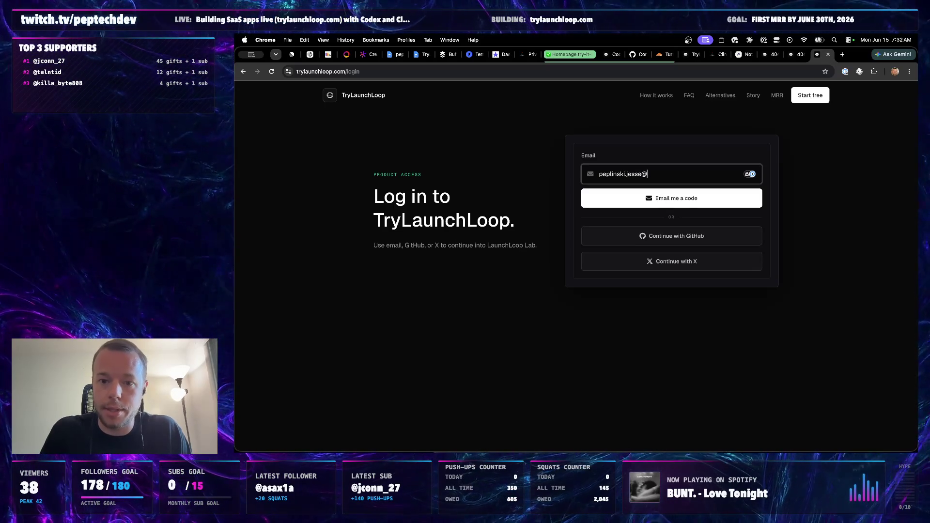
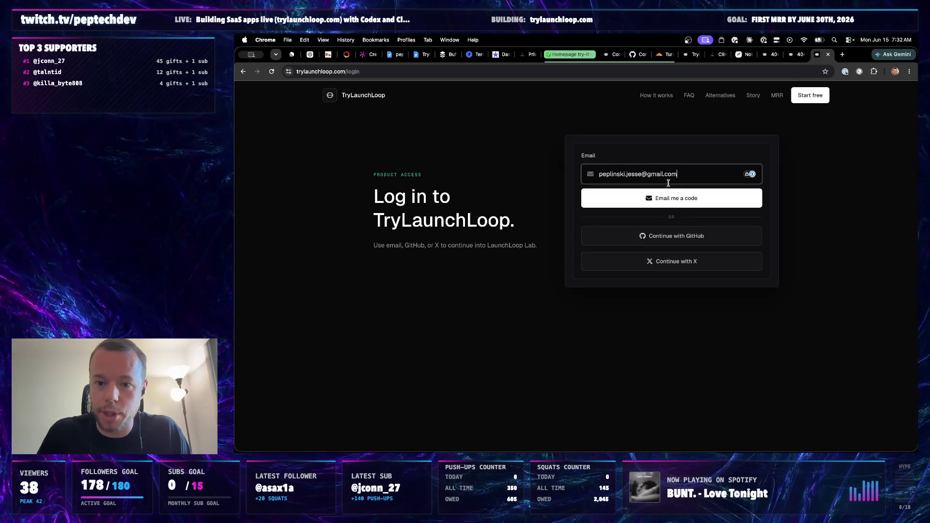
key("Return")
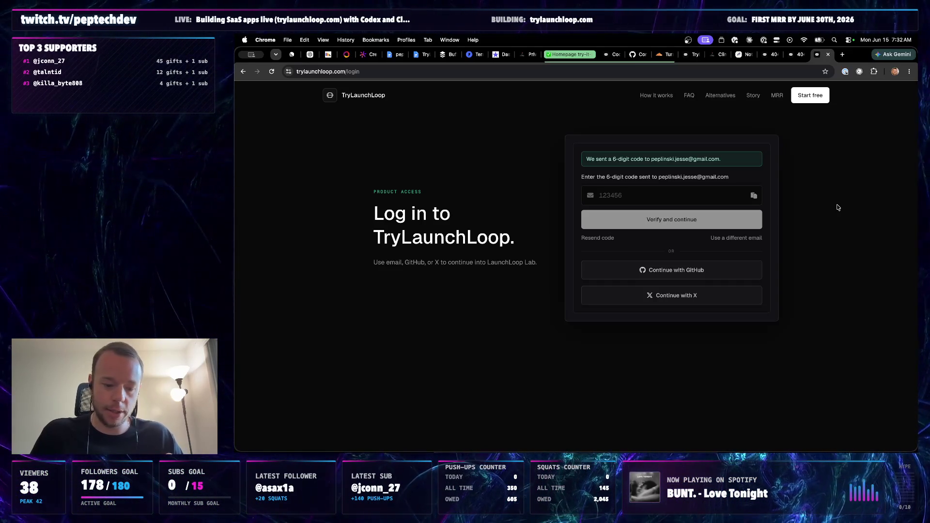
- Sign in with the 6-digit verification code, reach the dashboard, and return to the Public Backlog document
left_click(673, 194)
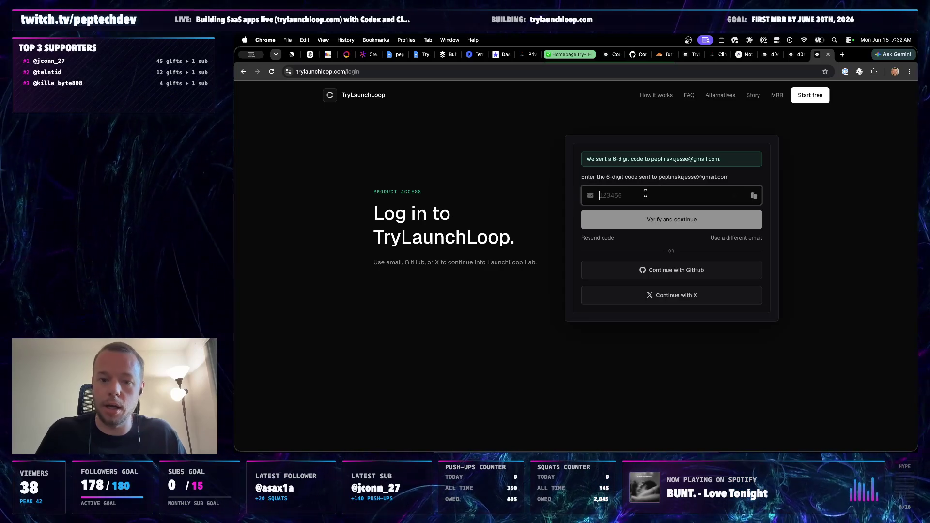
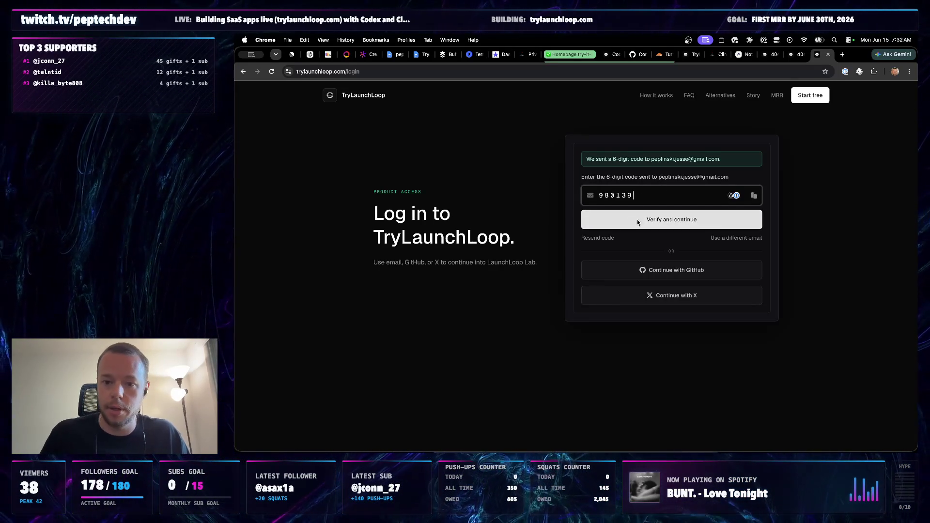
left_click(637, 219)
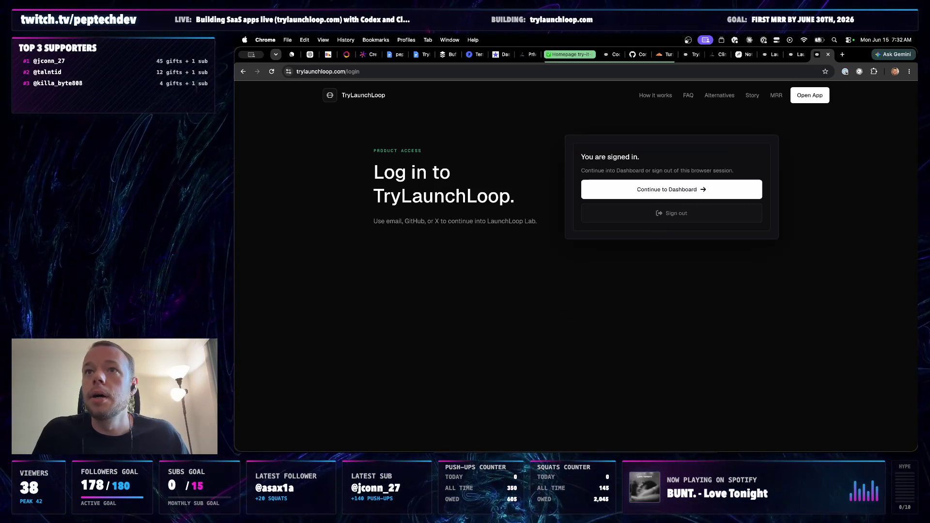
left_click(672, 189)
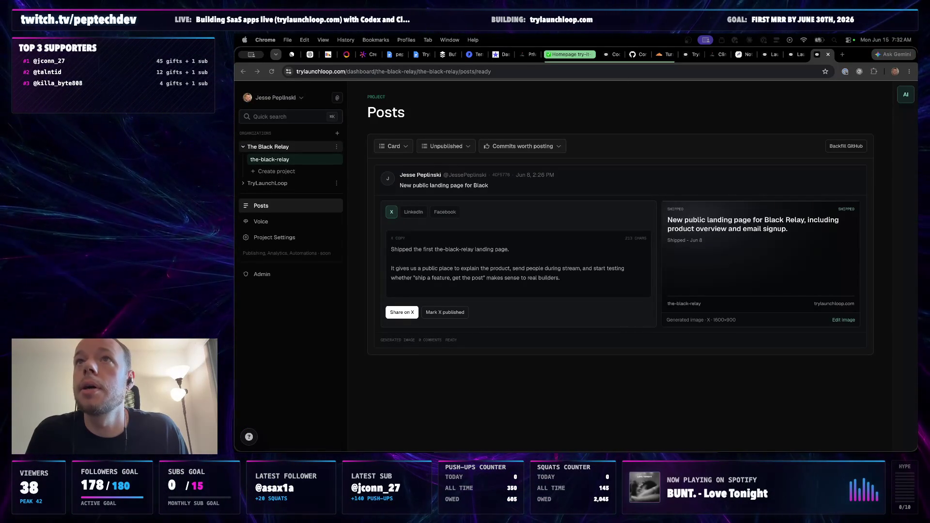
left_click(398, 54)
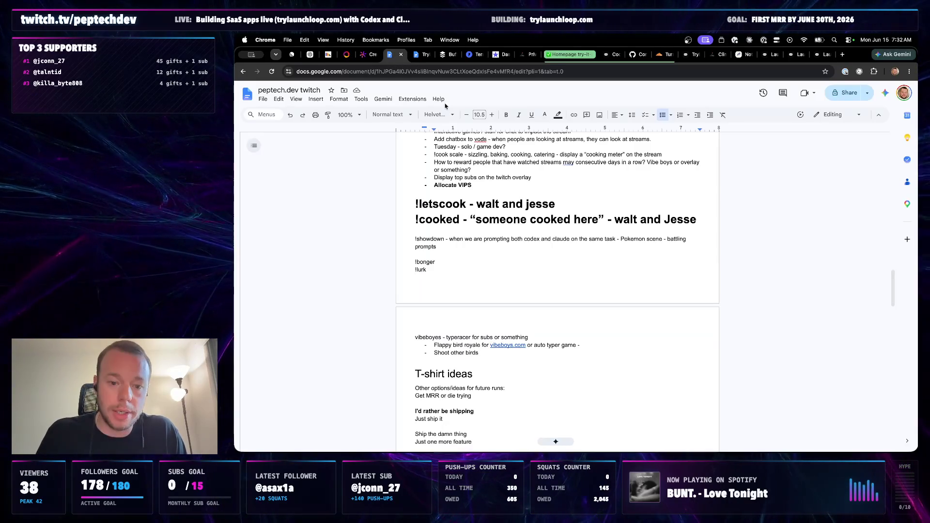
left_click(421, 54)
scroll(562, 298, "up", 1)
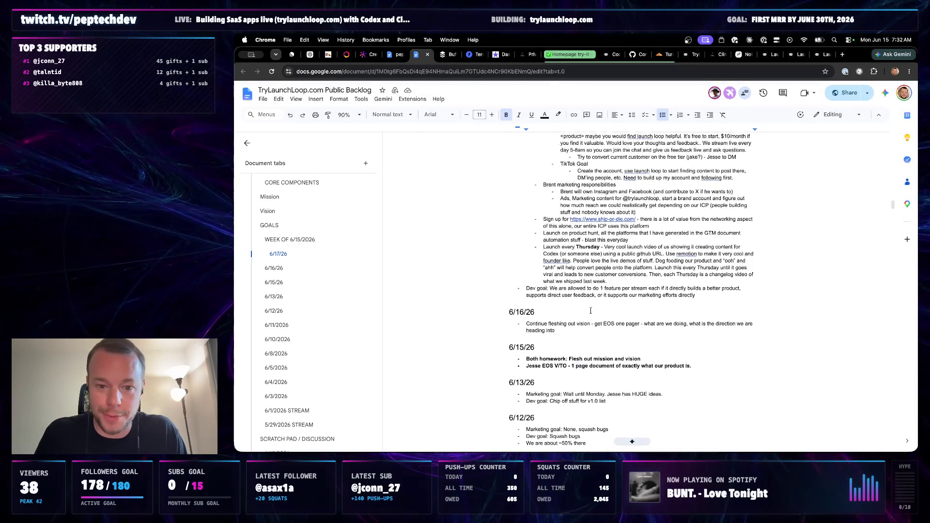
scroll(566, 302, "up", 5)
scroll(577, 306, "down", 5)
scroll(590, 311, "down", 3)
scroll(590, 310, "down", 3)
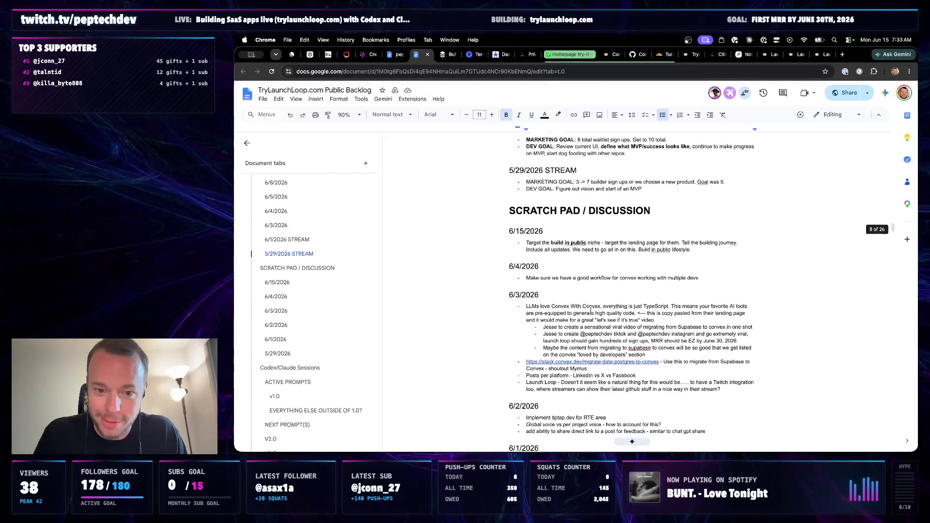
scroll(590, 310, "up", 1)
scroll(590, 310, "up", 10)
scroll(590, 310, "up", 5)
scroll(590, 310, "up", 5)
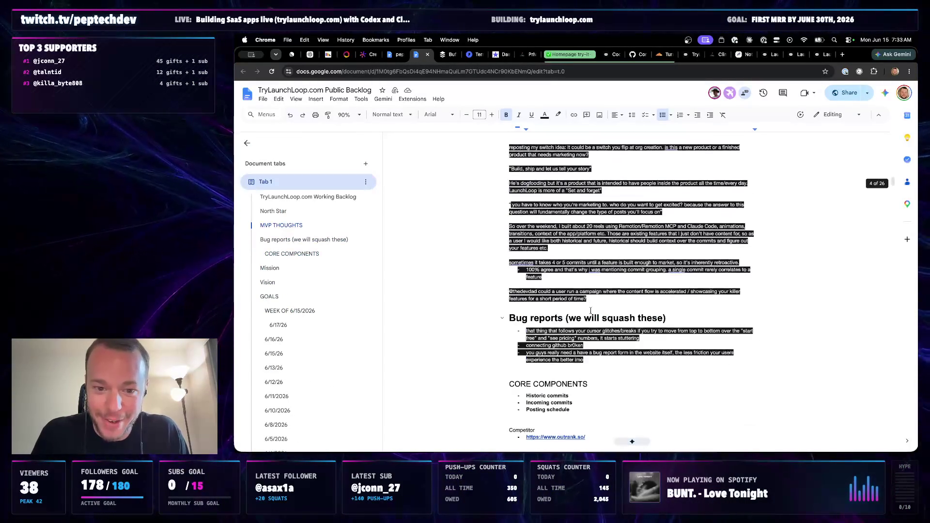
scroll(590, 310, "up", 1)
scroll(596, 290, "down", 3)
- Add a new bug-report bullet about the sign-up code email arriving late
left_click(604, 268)
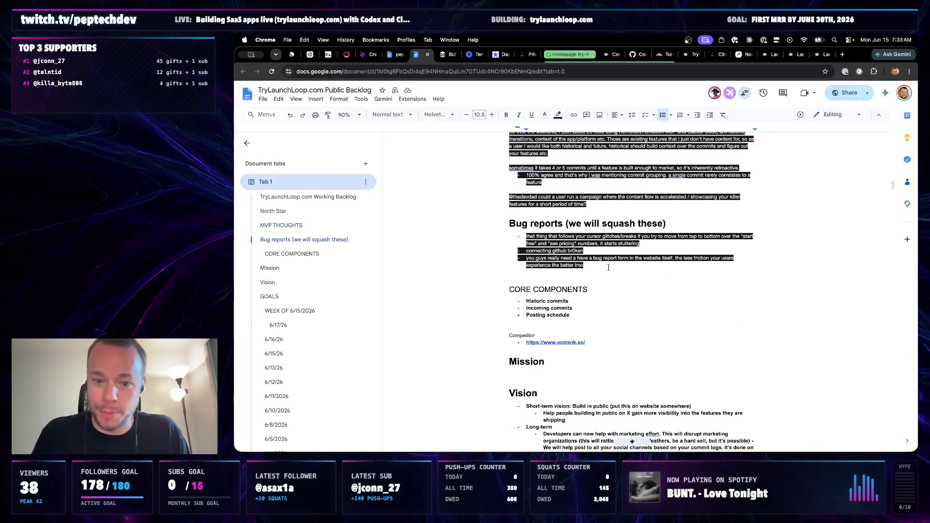
key("Return")
type("I tried sign up for free with email on the site, didn't get a code on email")
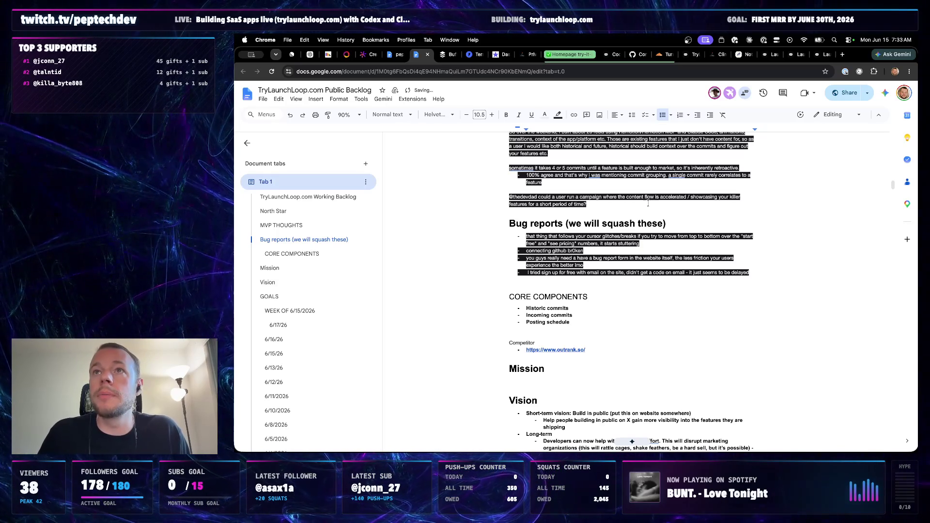
scroll(631, 216, "up", 2)
scroll(626, 219, "down", 2)
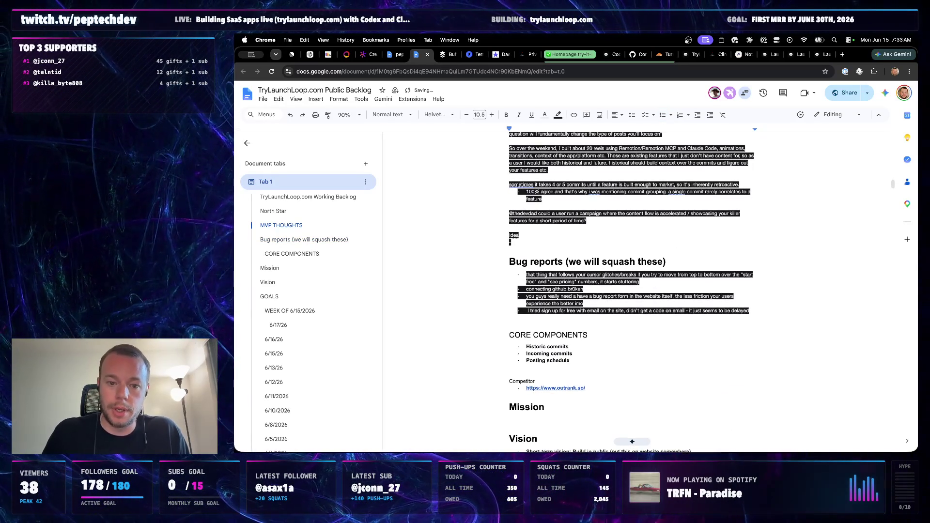
- Remove the mention chip from the start of the blog-post Idea bullet
left_click(549, 242)
key("BackSpace")
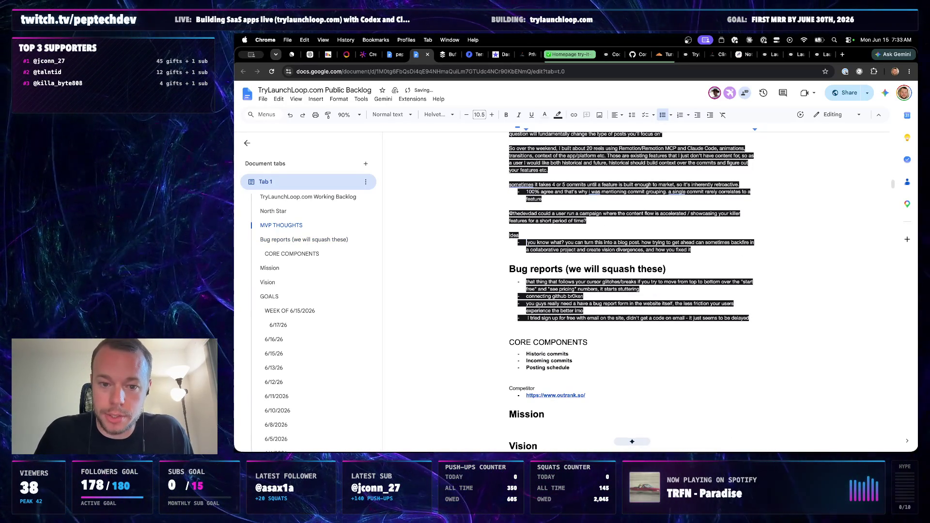
key("BackSpace")
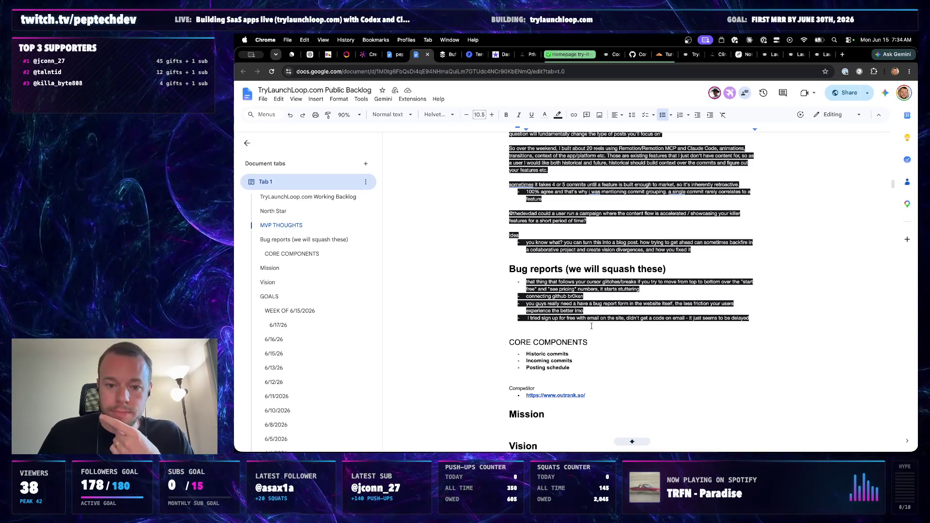
scroll(591, 325, "down", 3)
scroll(577, 331, "down", 5)
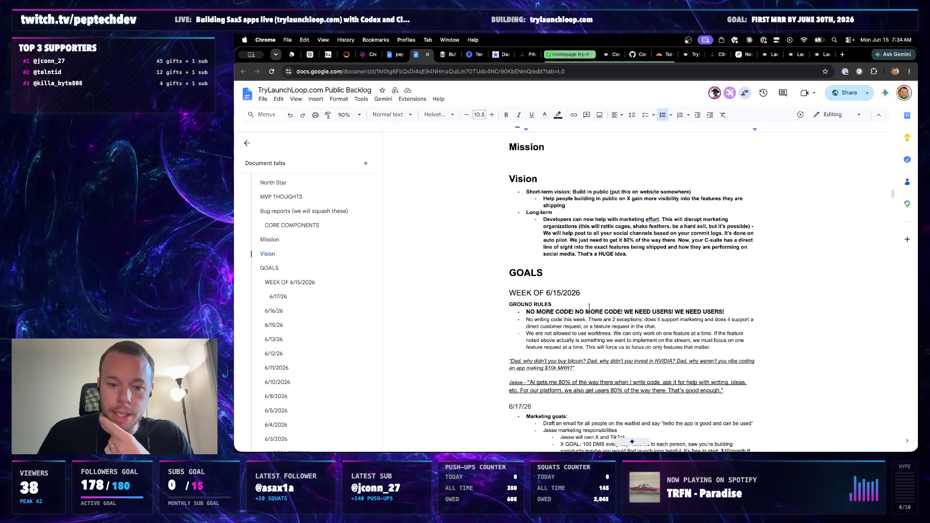
scroll(589, 307, "down", 4)
scroll(589, 307, "down", 1)
scroll(589, 307, "down", 3)
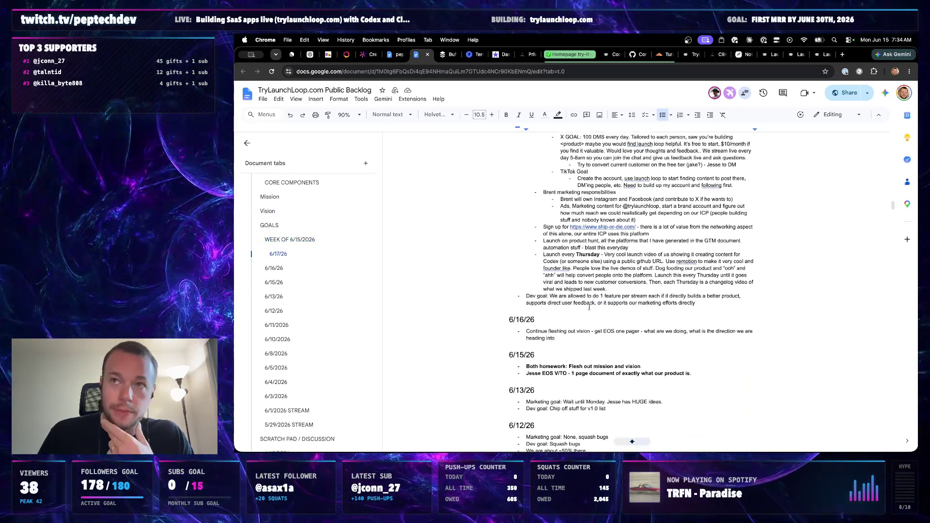
scroll(590, 308, "up", 1)
scroll(588, 304, "up", 3)
scroll(585, 316, "up", 1)
scroll(581, 327, "up", 1)
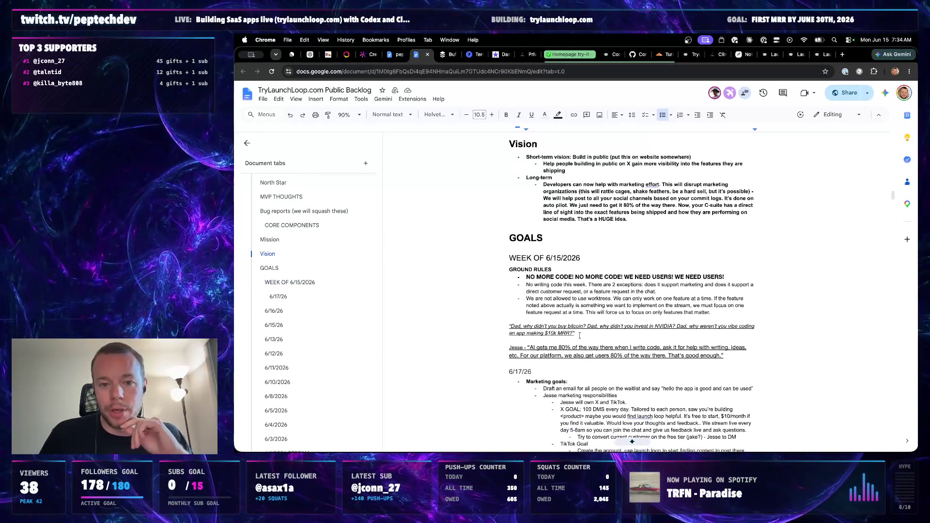
scroll(579, 336, "up", 1)
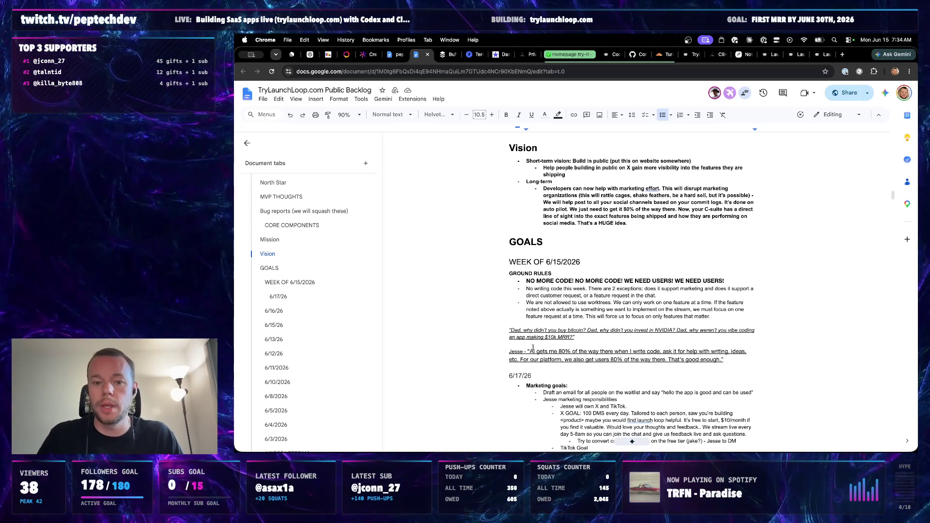
scroll(597, 299, "up", 2)
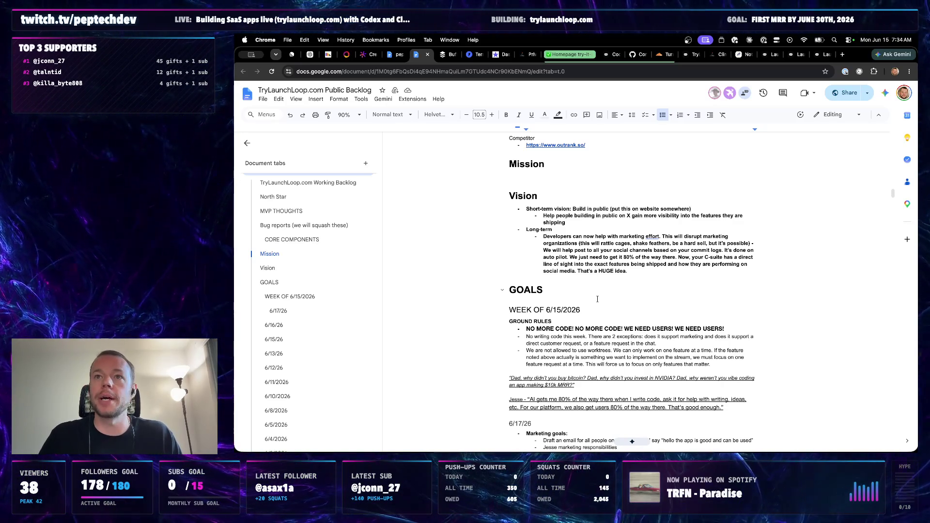
left_click(557, 178)
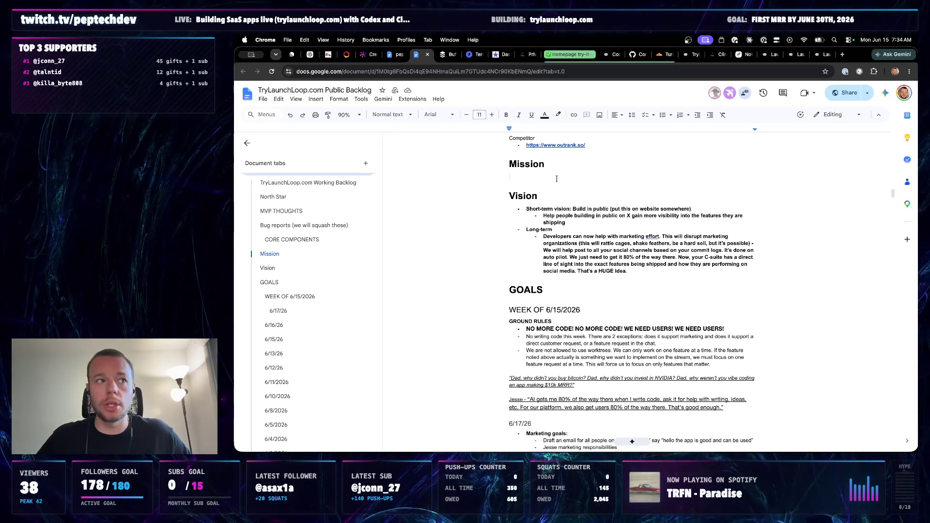
scroll(561, 203, "down", 2)
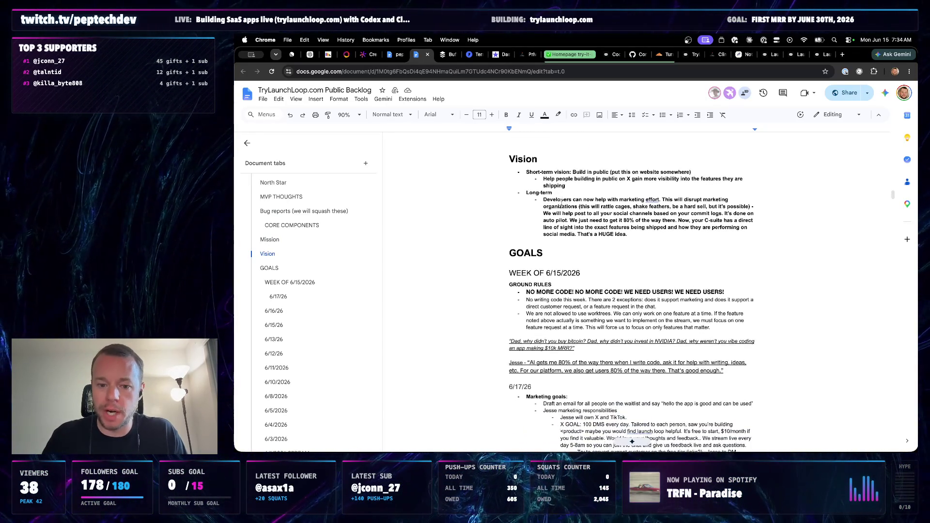
scroll(563, 206, "down", 5)
scroll(567, 209, "down", 5)
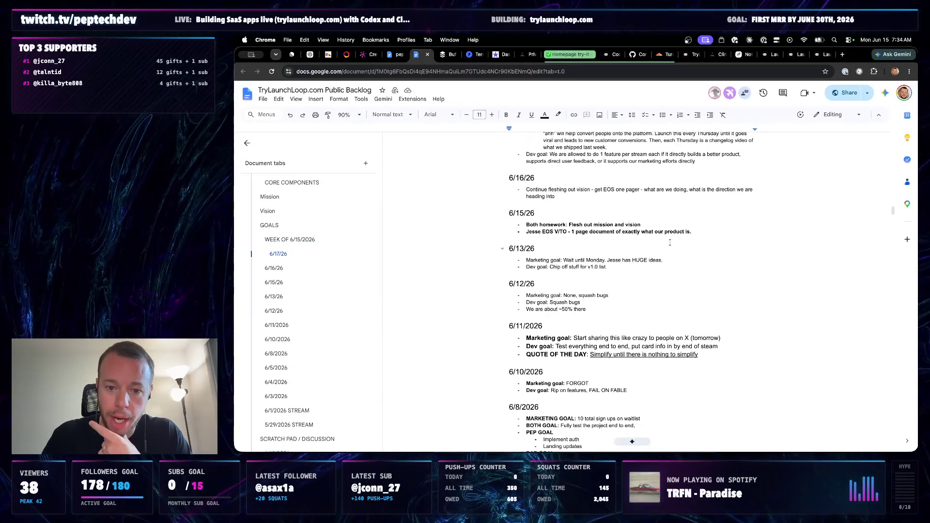
left_click_drag(693, 231, 523, 232)
left_click(601, 240)
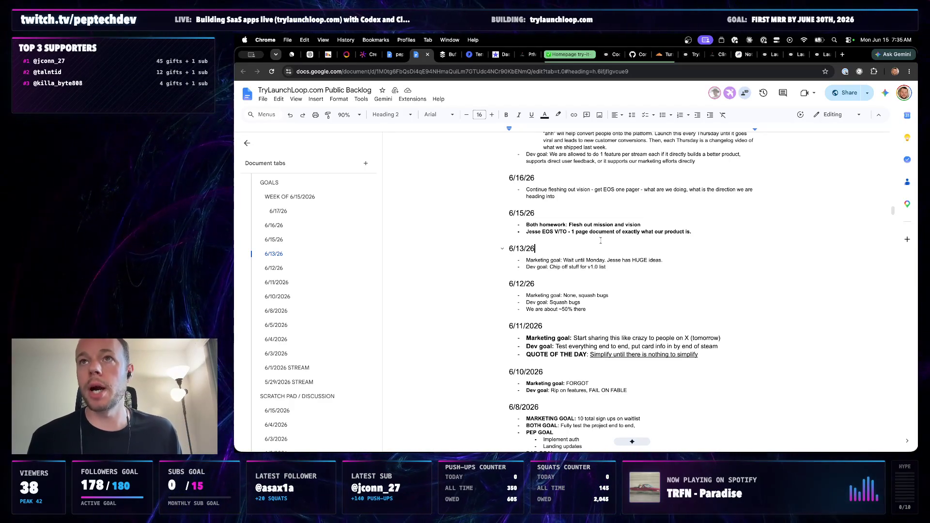
scroll(601, 240, "down", 1)
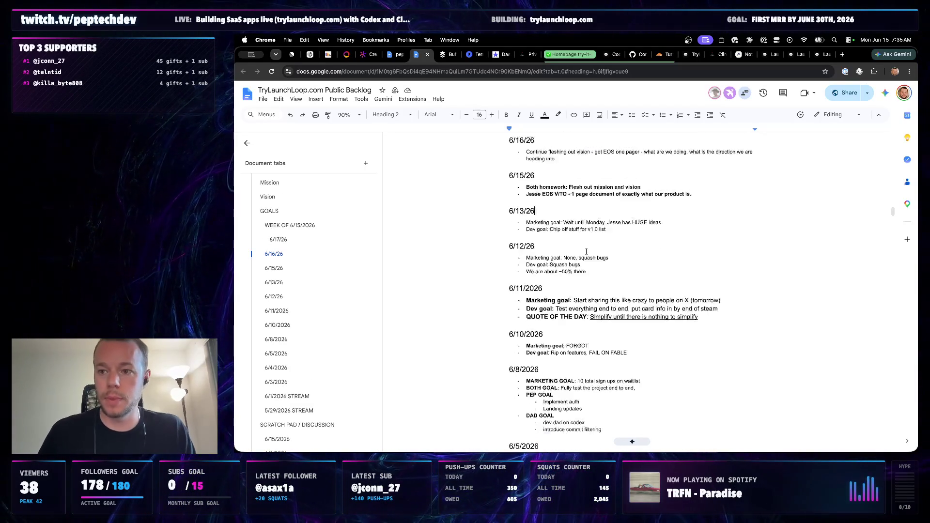
scroll(600, 240, "down", 5)
scroll(601, 241, "down", 5)
scroll(587, 244, "down", 5)
scroll(590, 246, "down", 5)
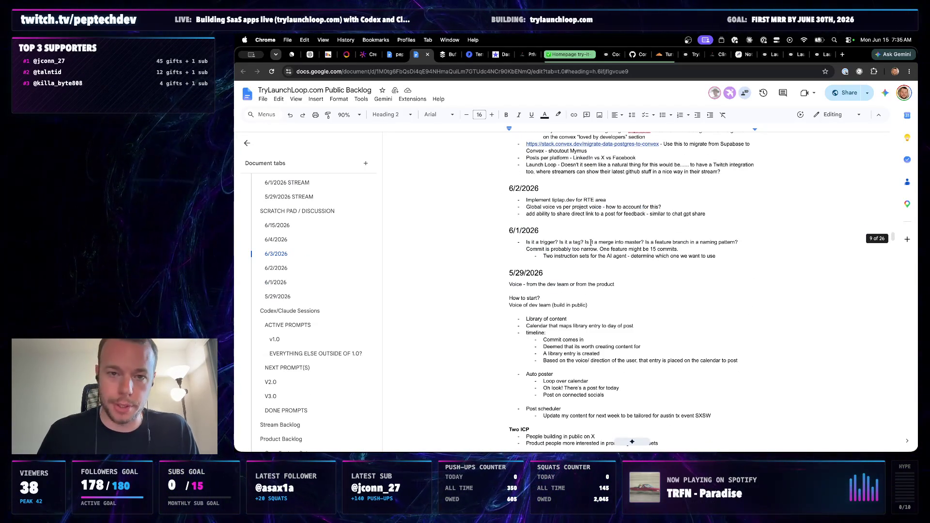
scroll(590, 243, "up", 8)
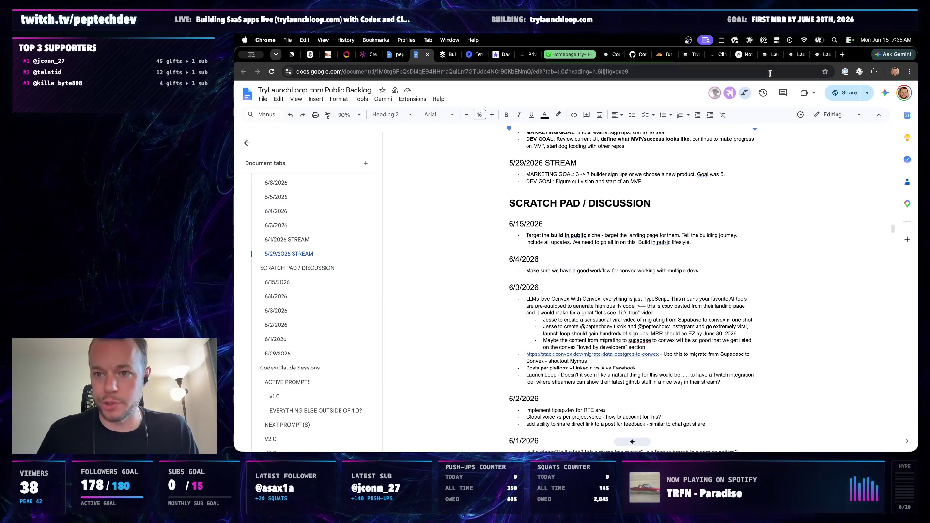
scroll(620, 268, "up", 1)
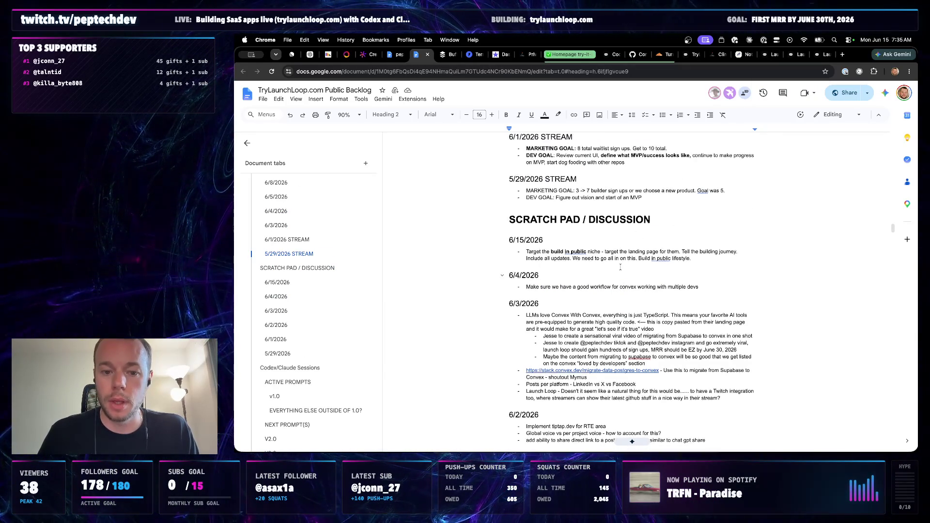
scroll(620, 268, "up", 3)
scroll(620, 267, "up", 2)
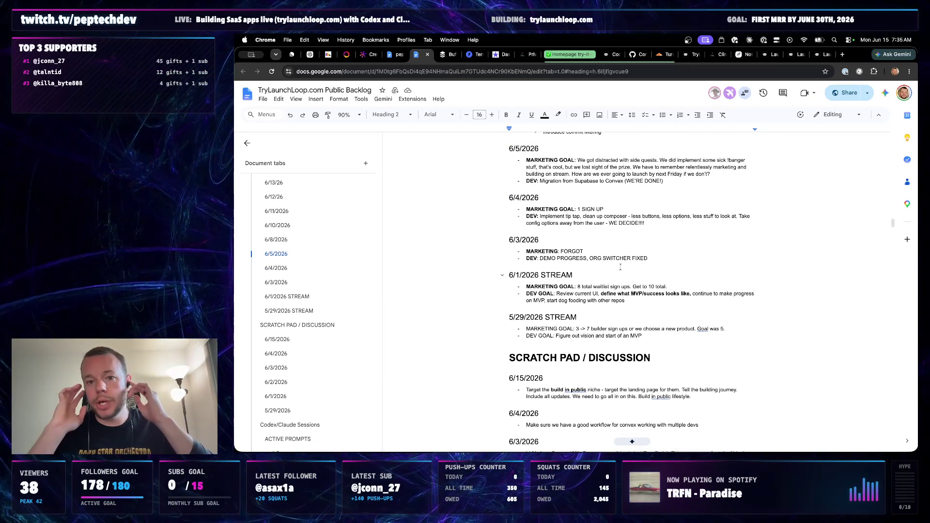
- Review Claude's Phase 4 results and the rendered Codex posts screenshot, then bring the backlog doc back
key("super+Tab")
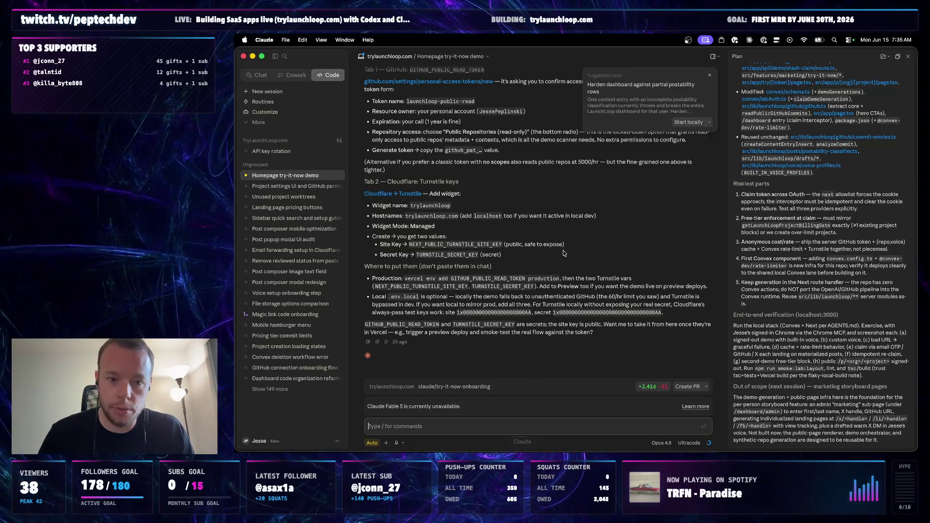
scroll(494, 255, "up", 3)
scroll(494, 255, "up", 3)
scroll(494, 254, "up", 3)
scroll(525, 309, "down", 3)
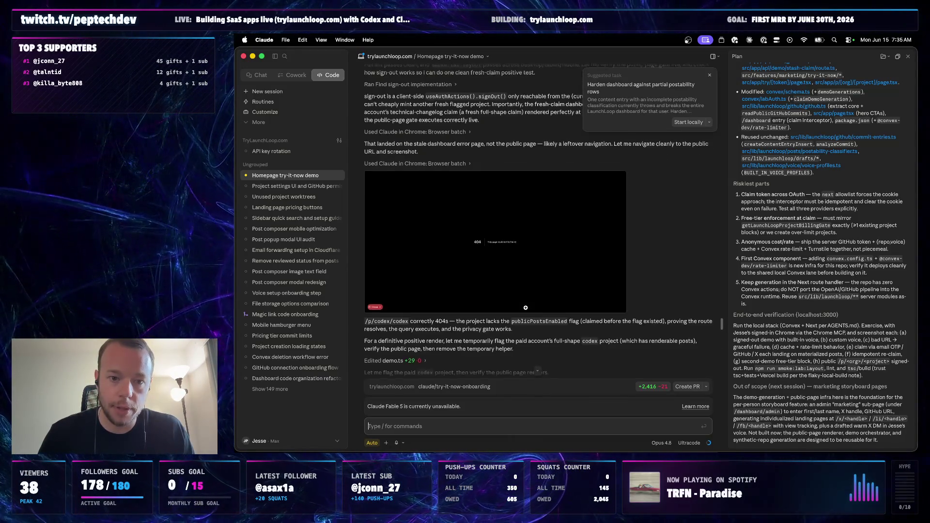
scroll(555, 235, "up", 2)
scroll(495, 284, "down", 3)
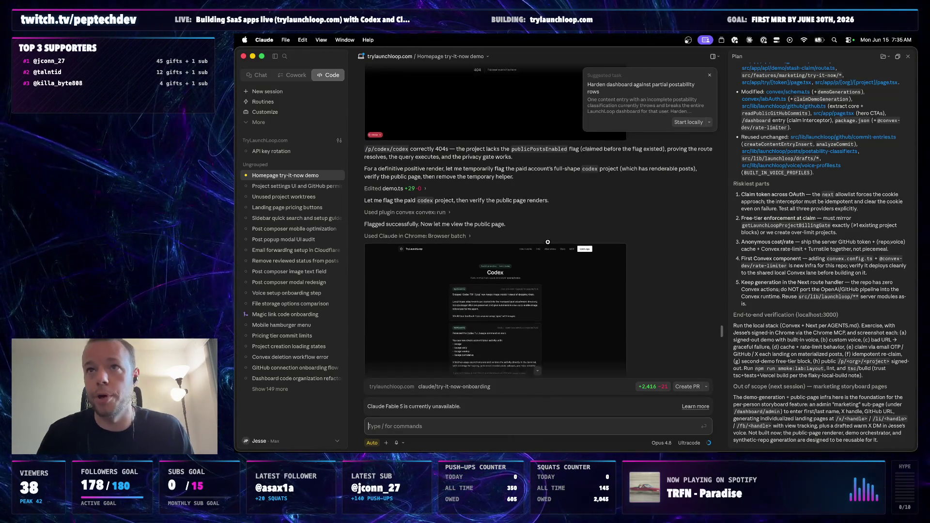
scroll(496, 285, "down", 3)
scroll(495, 286, "down", 3)
scroll(496, 285, "down", 3)
scroll(496, 285, "down", 3)
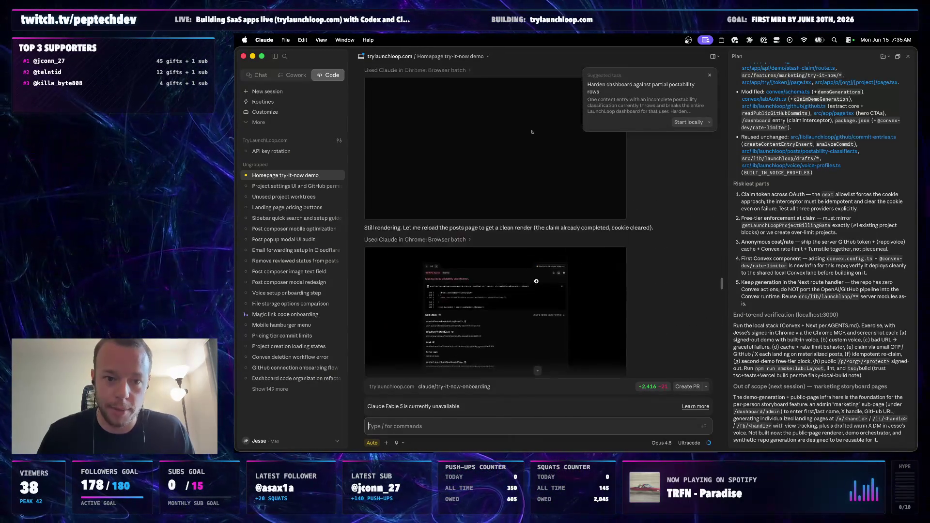
scroll(509, 284, "down", 2)
scroll(523, 284, "down", 3)
scroll(536, 284, "down", 3)
scroll(536, 283, "down", 5)
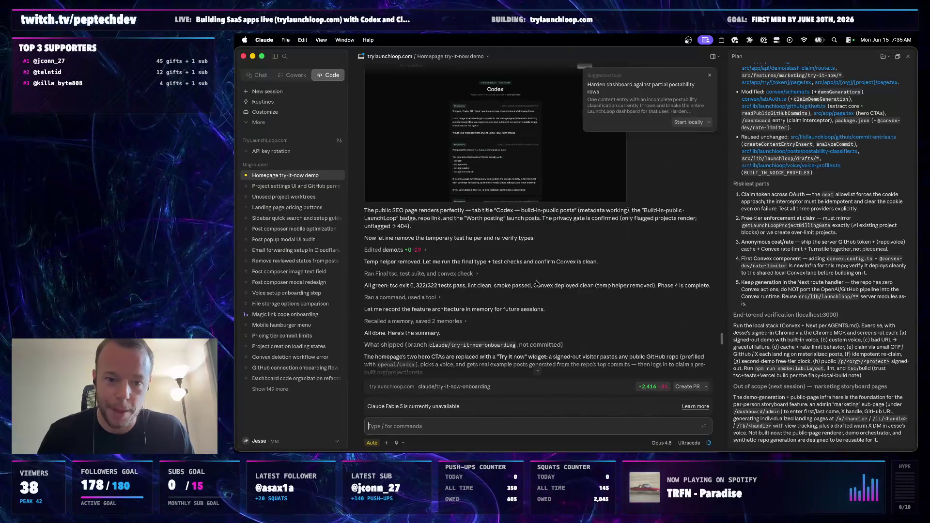
scroll(536, 283, "up", 2)
left_click(522, 202)
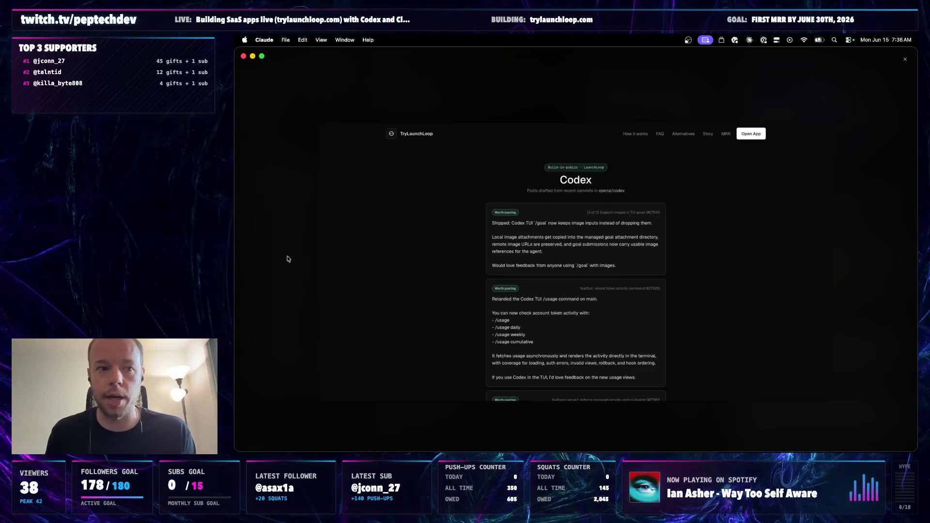
key("Escape")
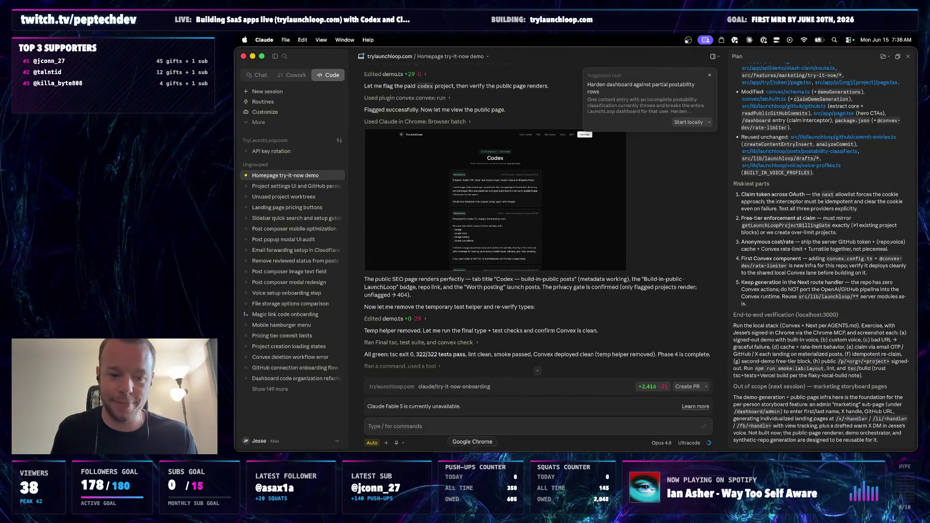
left_click(473, 456)
scroll(601, 267, "up", 2)
scroll(600, 268, "up", 3)
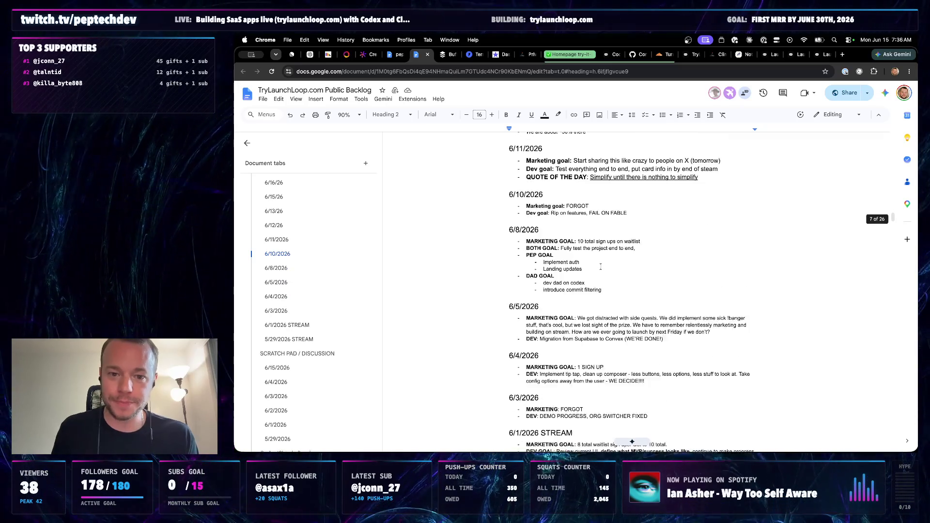
scroll(600, 267, "up", 3)
scroll(601, 268, "up", 3)
scroll(600, 268, "up", 3)
scroll(601, 268, "up", 3)
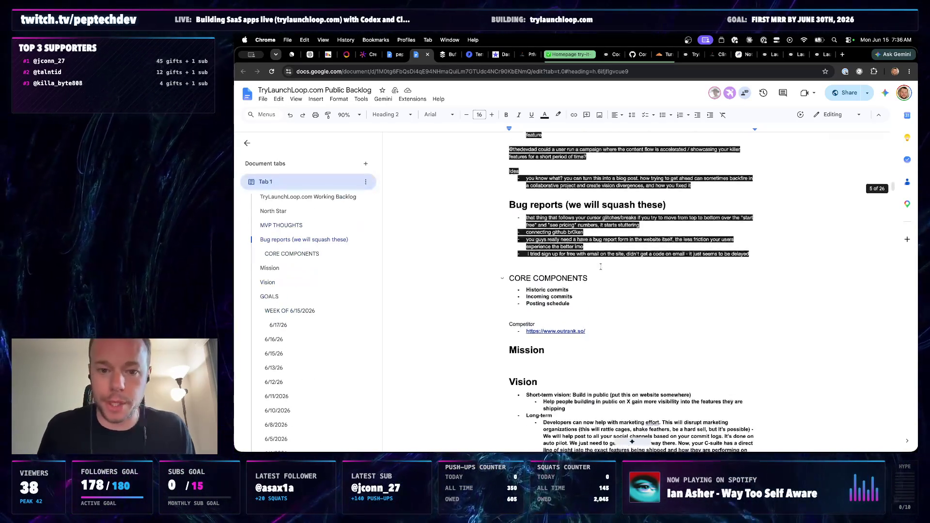
scroll(600, 267, "up", 5)
scroll(601, 267, "up", 5)
scroll(600, 267, "up", 3)
scroll(600, 266, "down", 8)
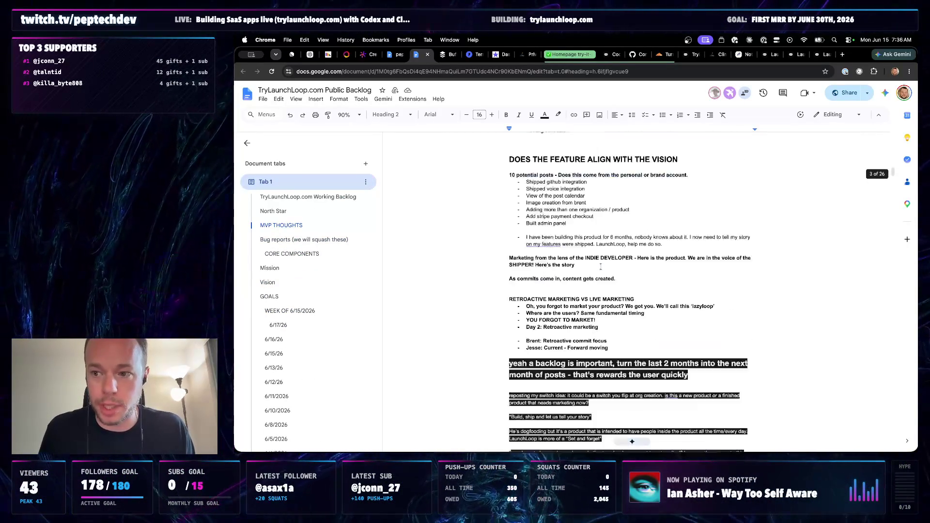
scroll(601, 268, "down", 5)
scroll(600, 268, "down", 5)
scroll(600, 268, "down", 5)
scroll(600, 268, "down", 5)
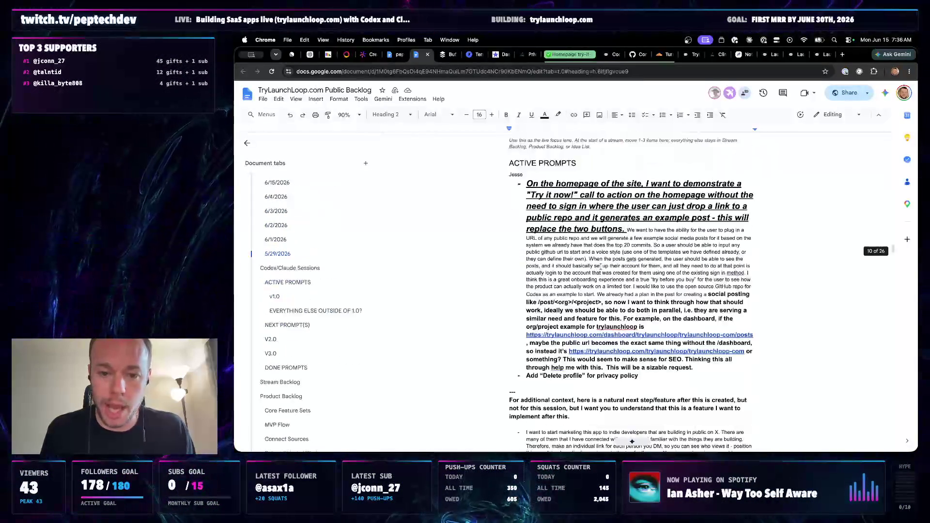
scroll(600, 267, "down", 5)
scroll(601, 267, "up", 1)
scroll(598, 287, "down", 1)
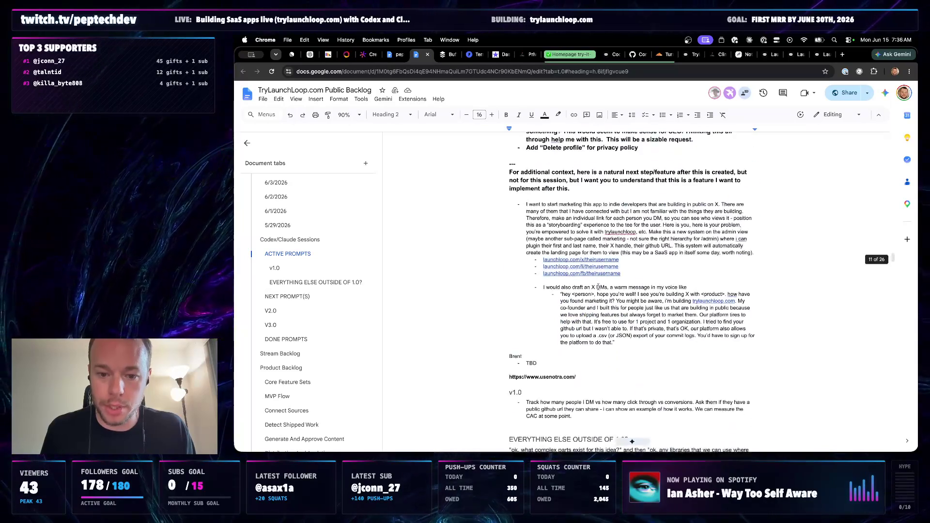
scroll(598, 287, "down", 1)
left_click_drag(622, 241, 525, 173)
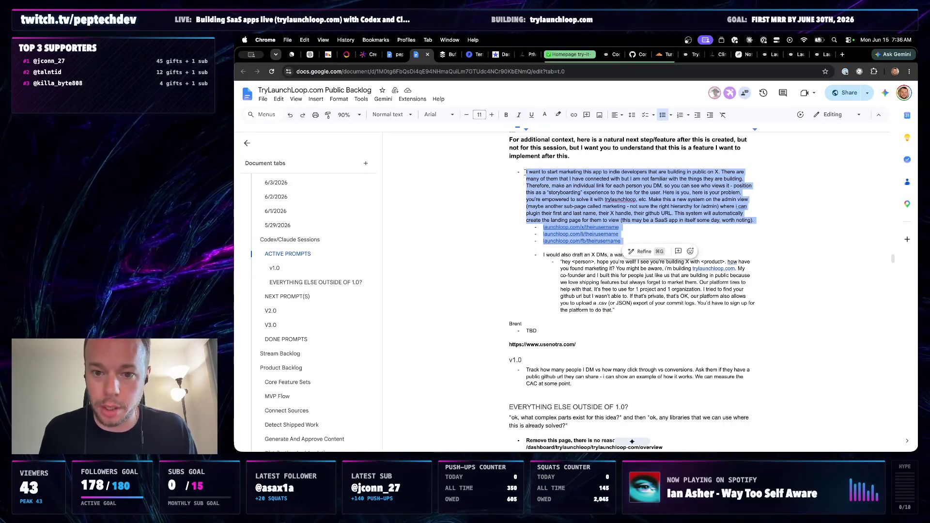
left_click(581, 178)
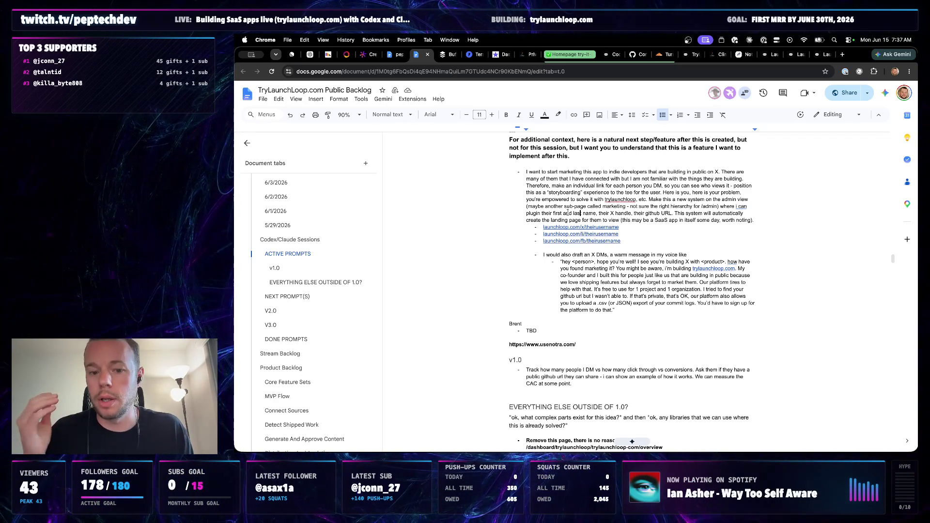
scroll(567, 213, "up", 1)
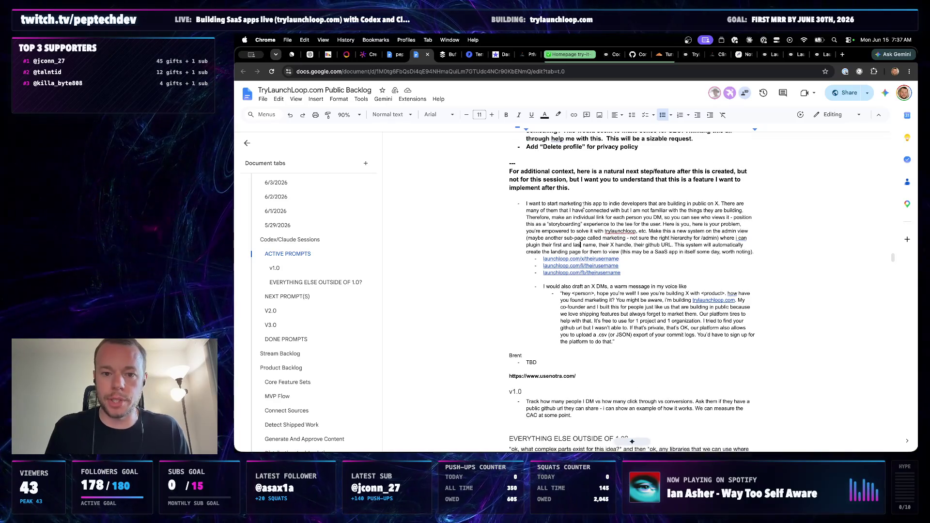
scroll(574, 218, "up", 1)
scroll(581, 226, "up", 1)
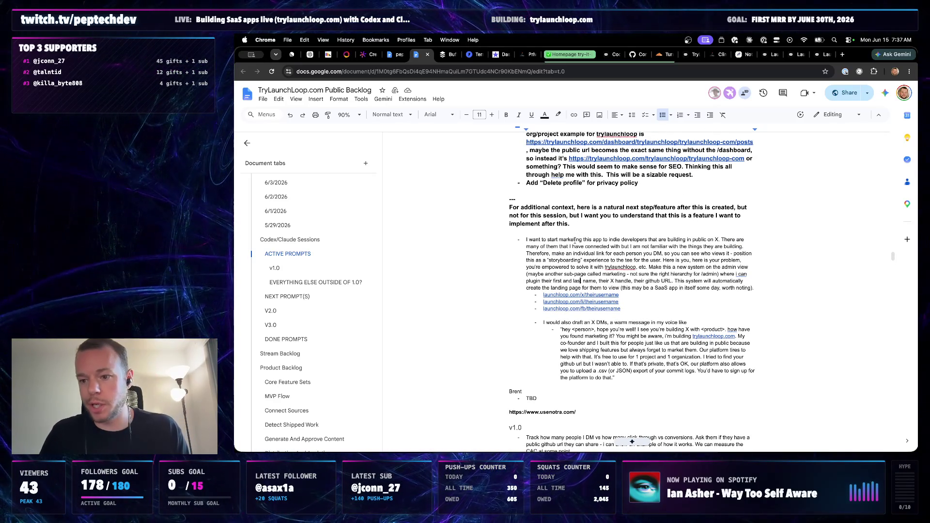
scroll(578, 258, "up", 1)
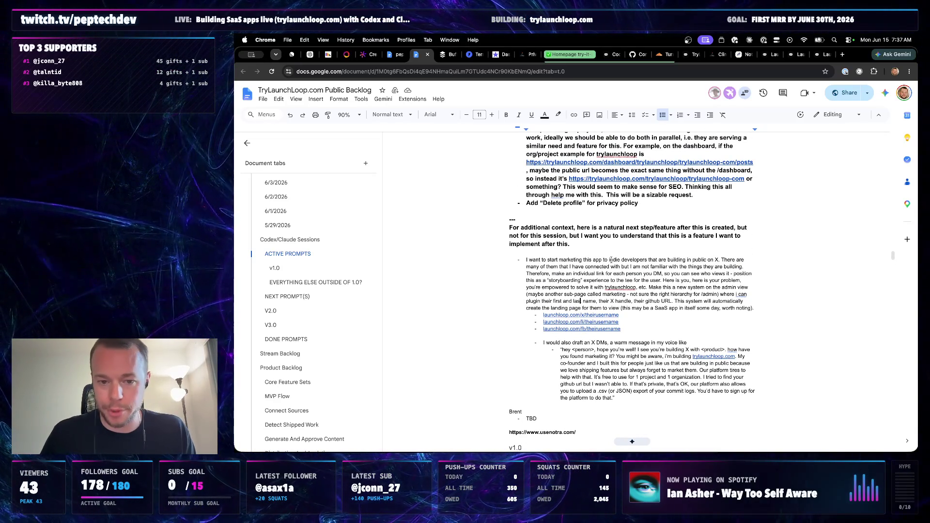
scroll(610, 259, "up", 2)
scroll(609, 256, "up", 4)
scroll(606, 249, "up", 2)
scroll(605, 249, "up", 5)
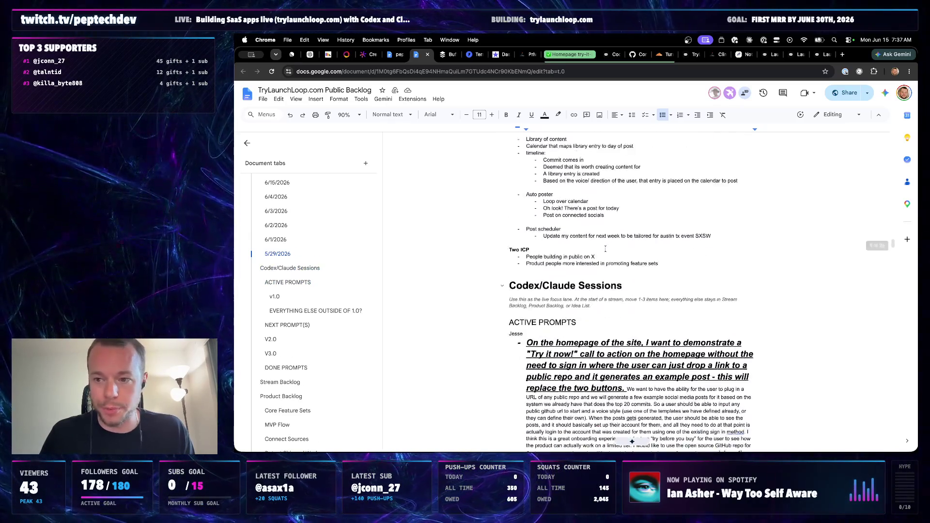
scroll(605, 249, "up", 5)
scroll(606, 249, "up", 5)
scroll(604, 251, "up", 5)
scroll(605, 250, "up", 5)
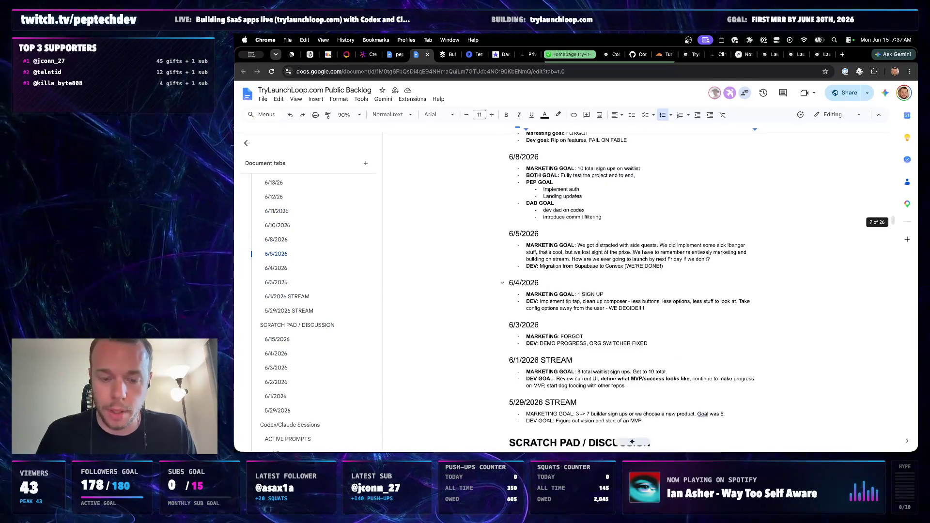
scroll(606, 249, "up", 5)
scroll(605, 249, "up", 5)
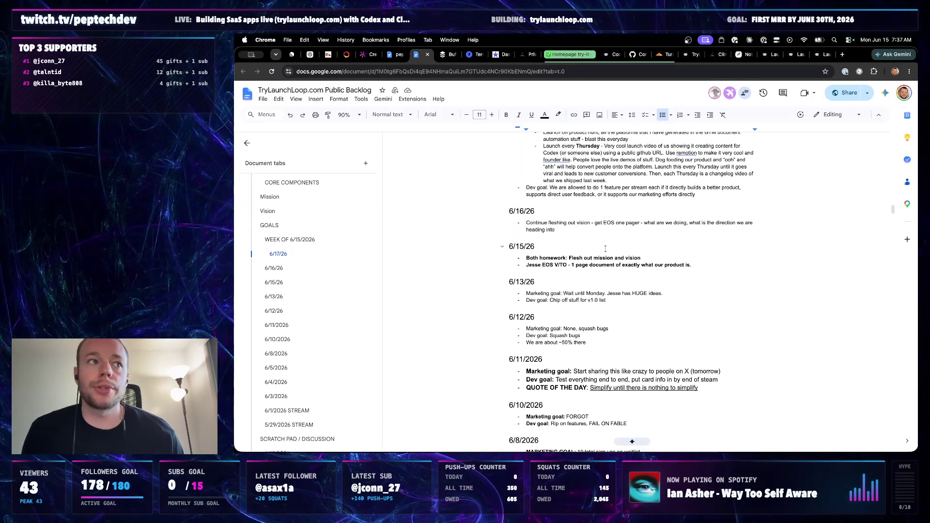
scroll(606, 249, "up", 1)
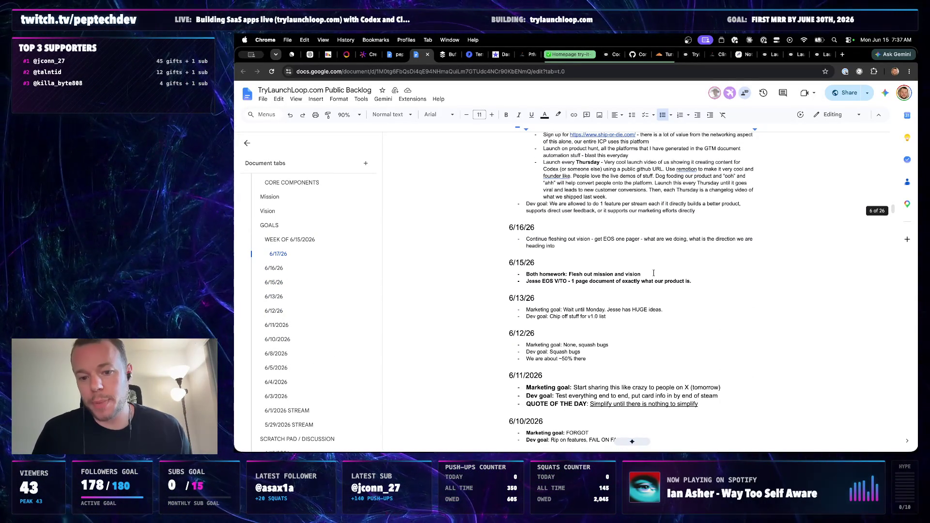
left_click(693, 281)
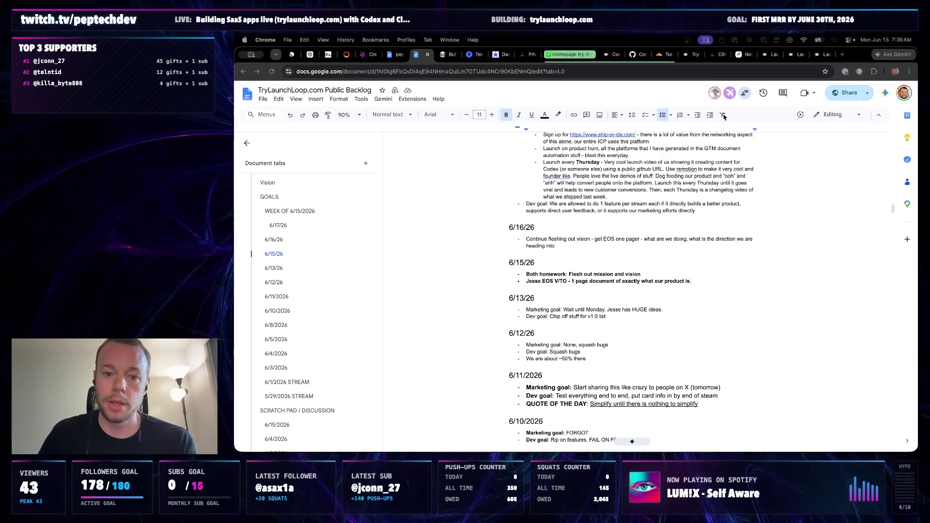
scroll(638, 196, "up", 2)
scroll(639, 196, "up", 2)
scroll(638, 195, "up", 1)
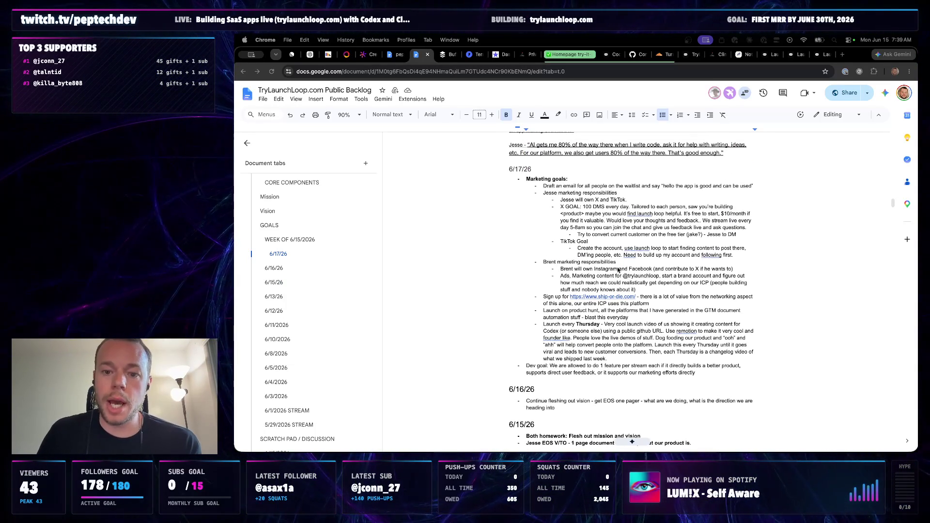
left_click(633, 194)
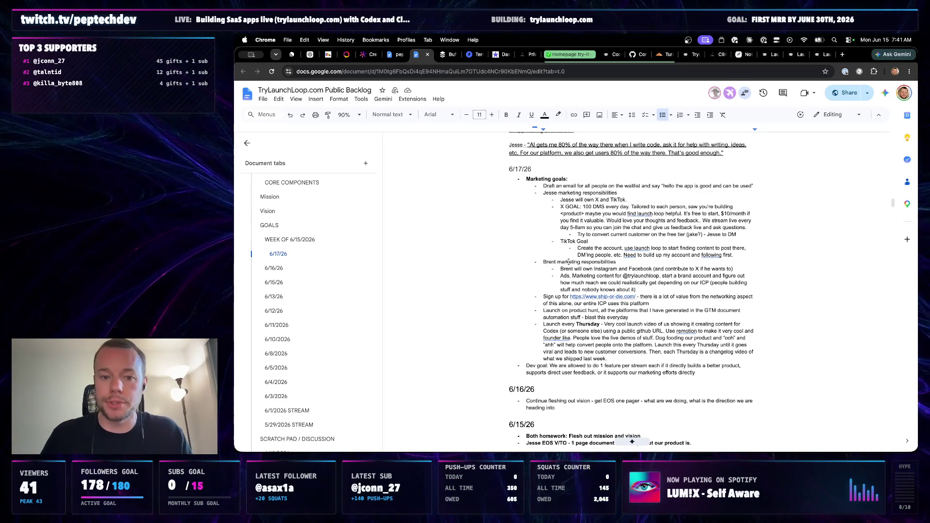
scroll(592, 235, "up", 2)
scroll(581, 255, "up", 2)
scroll(569, 286, "down", 5)
scroll(569, 285, "down", 1)
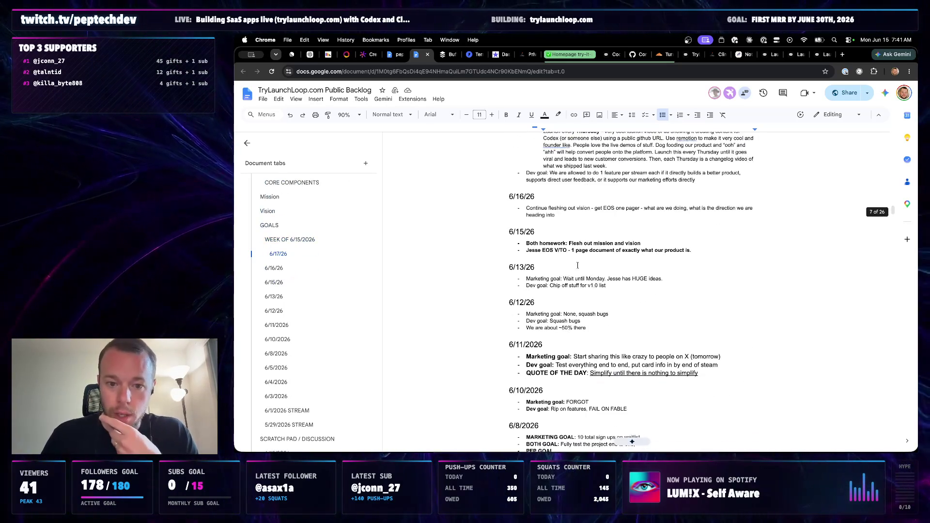
left_click(575, 237)
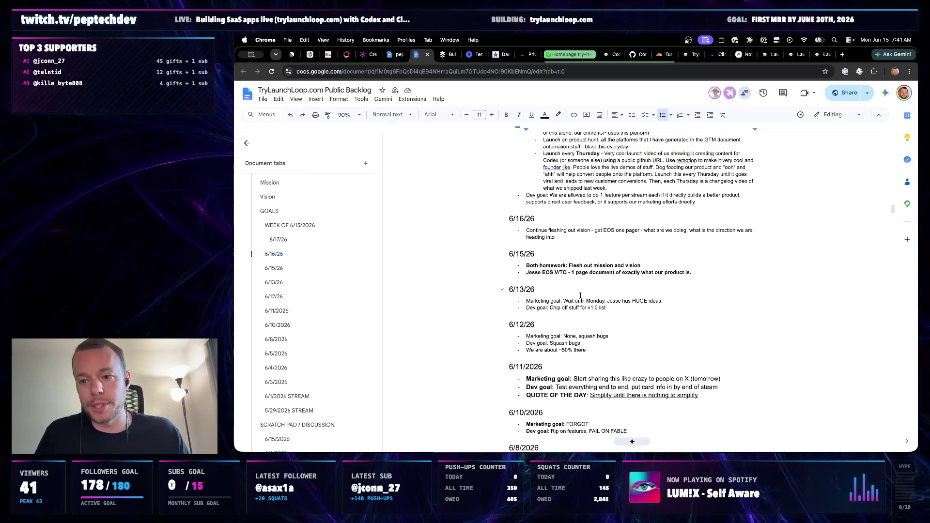
scroll(581, 295, "down", 3)
scroll(581, 295, "down", 3)
scroll(581, 295, "down", 3)
scroll(581, 295, "up", 5)
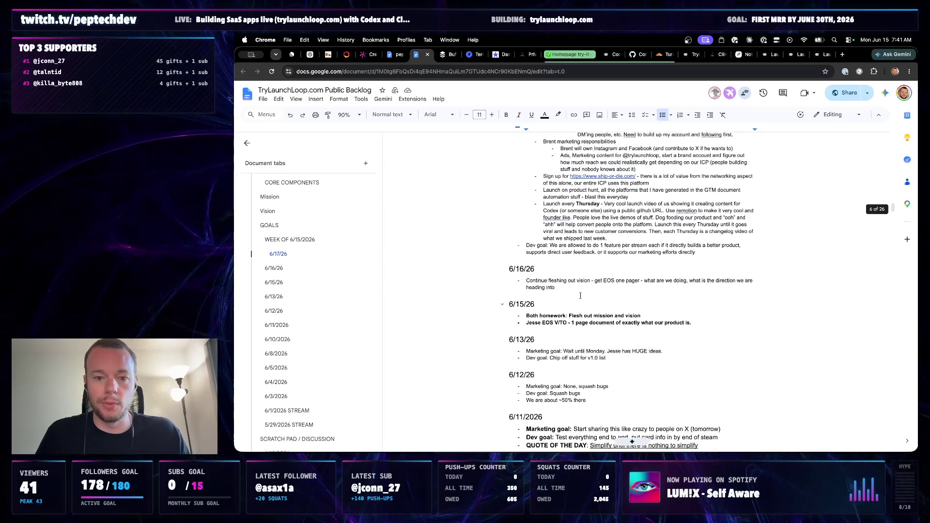
scroll(581, 295, "up", 2)
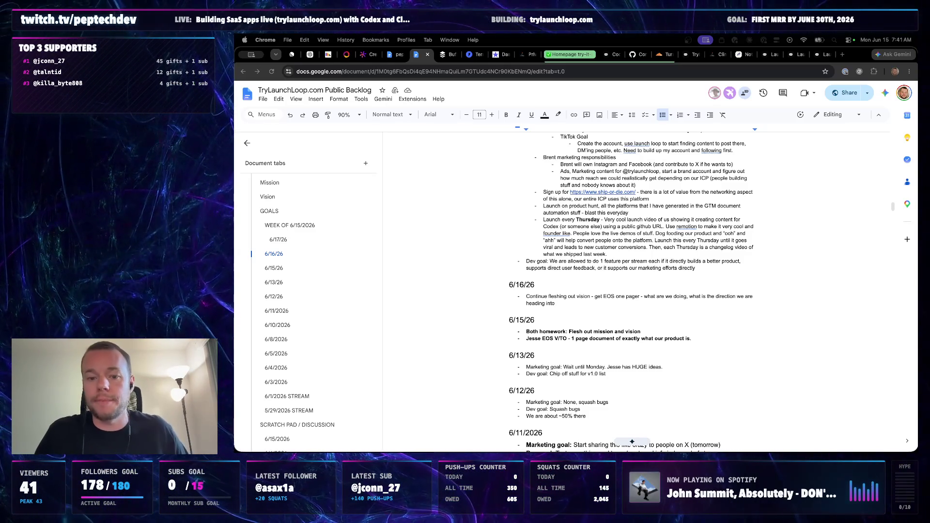
scroll(637, 286, "up", 3)
scroll(637, 286, "up", 3)
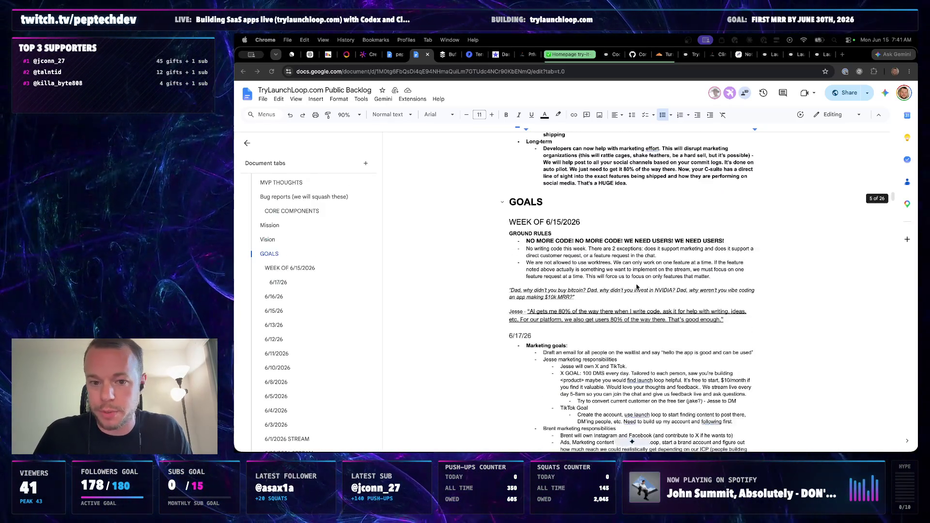
scroll(637, 286, "down", 2)
scroll(637, 287, "down", 2)
scroll(637, 287, "up", 5)
scroll(636, 287, "down", 1)
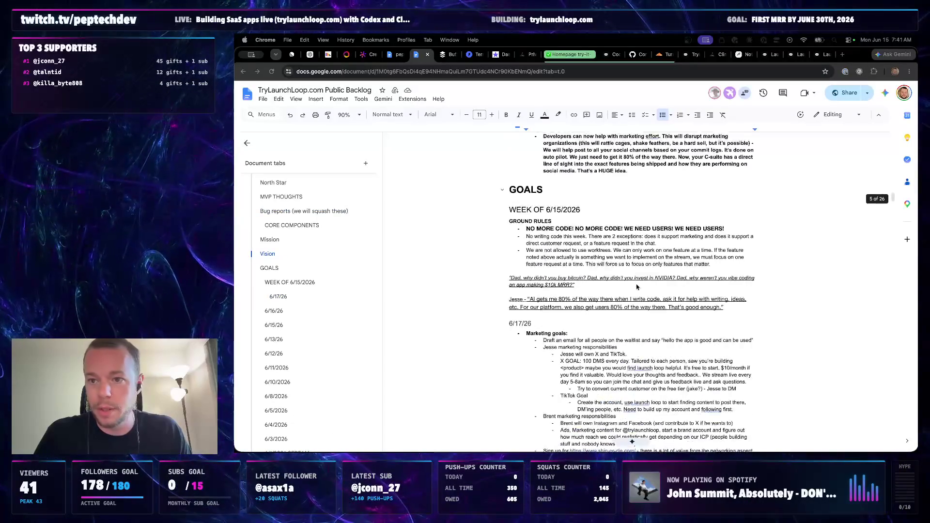
scroll(637, 285, "down", 3)
scroll(636, 287, "down", 1)
scroll(636, 290, "down", 4)
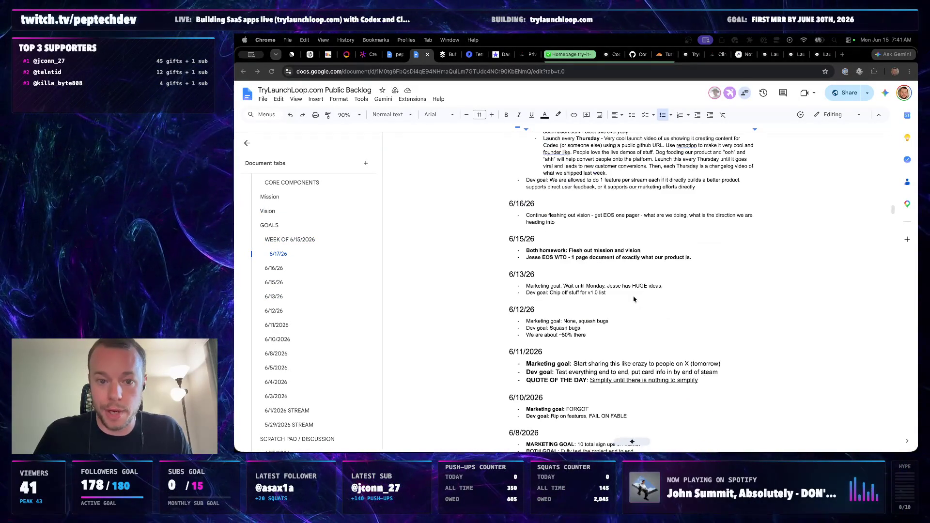
scroll(634, 299, "up", 1)
scroll(634, 299, "up", 1)
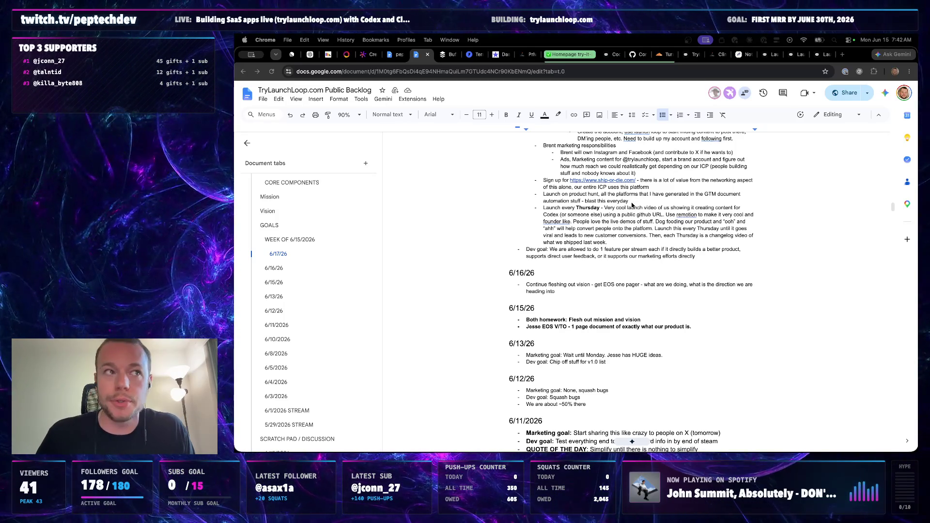
- Open a fresh blank browser tab from the backlog document
left_click(842, 55)
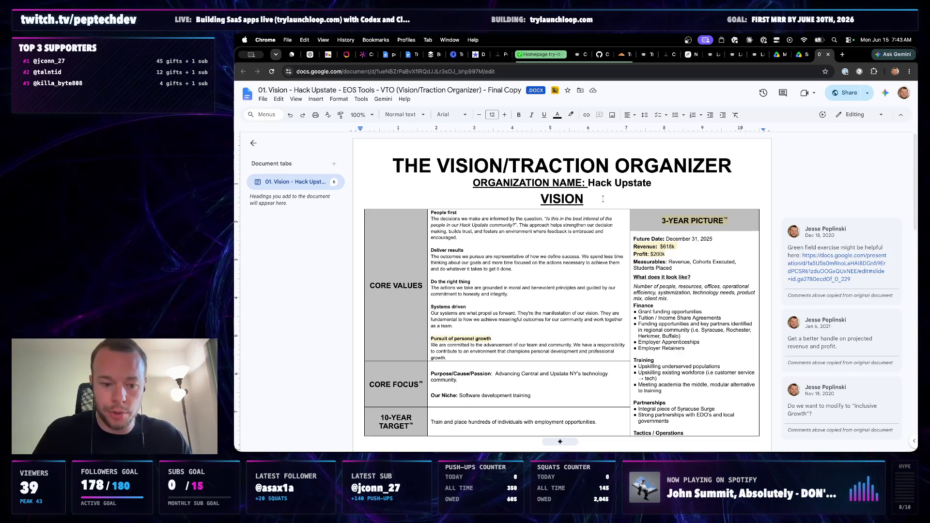
scroll(583, 207, "down", 3)
scroll(582, 207, "down", 2)
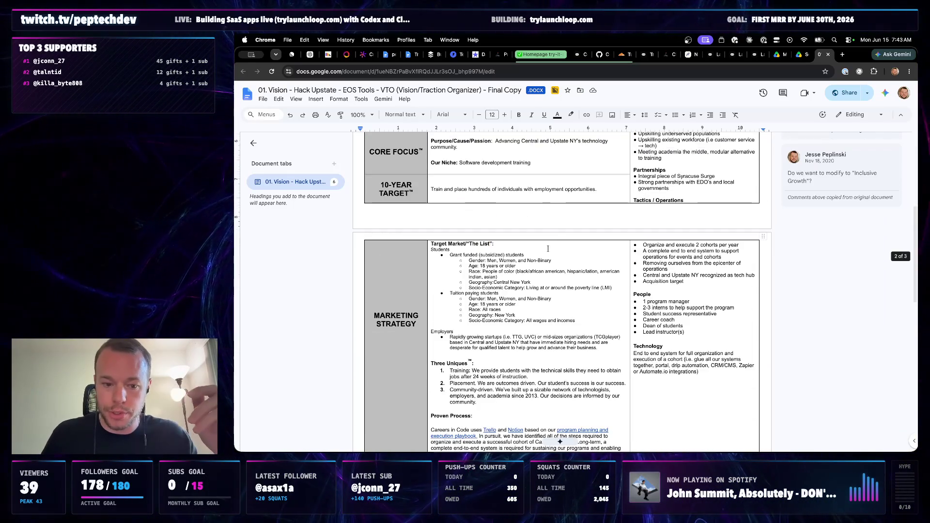
scroll(582, 206, "down", 2)
scroll(578, 235, "down", 2)
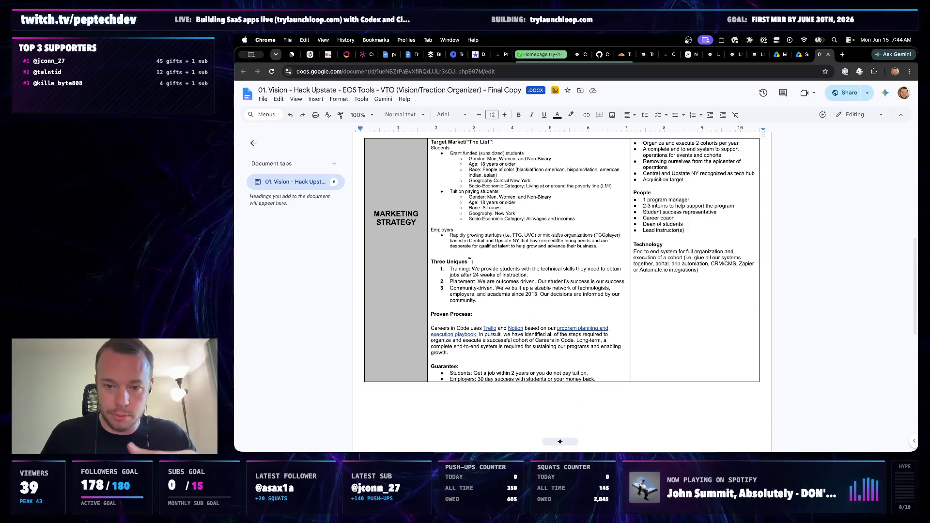
scroll(562, 255, "down", 1)
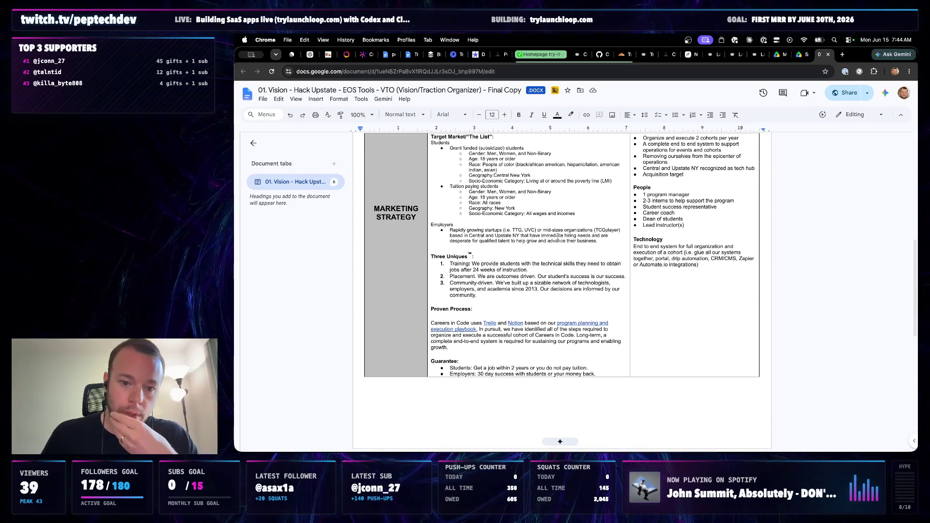
scroll(569, 236, "up", 1)
scroll(570, 255, "up", 1)
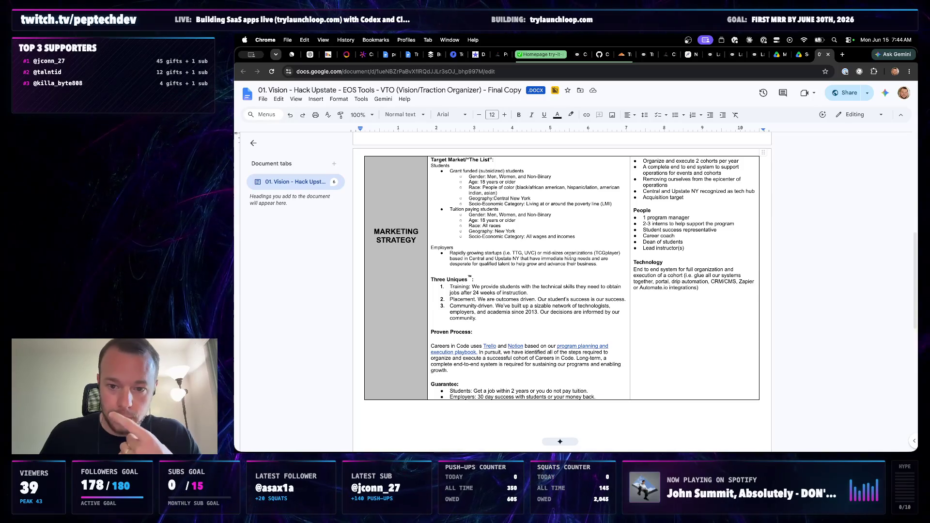
scroll(569, 257, "up", 10)
scroll(571, 265, "up", 1)
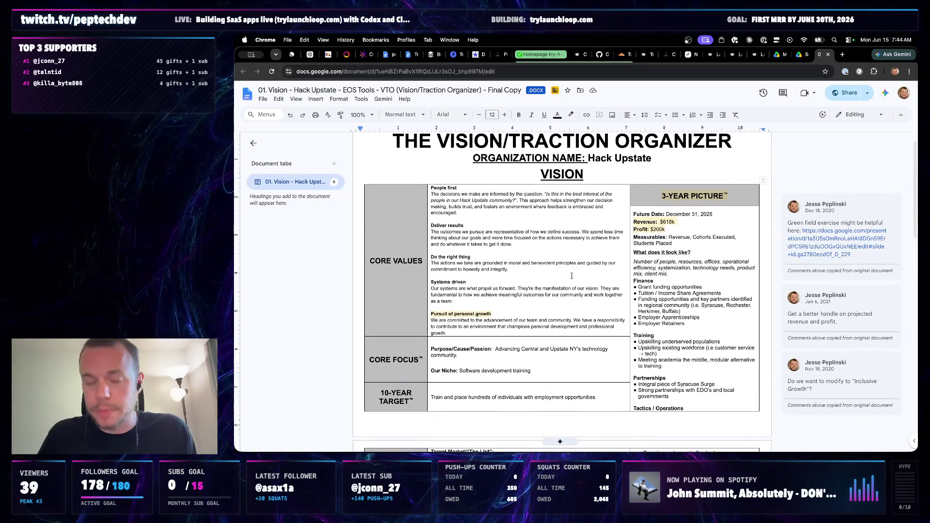
scroll(572, 276, "down", 5)
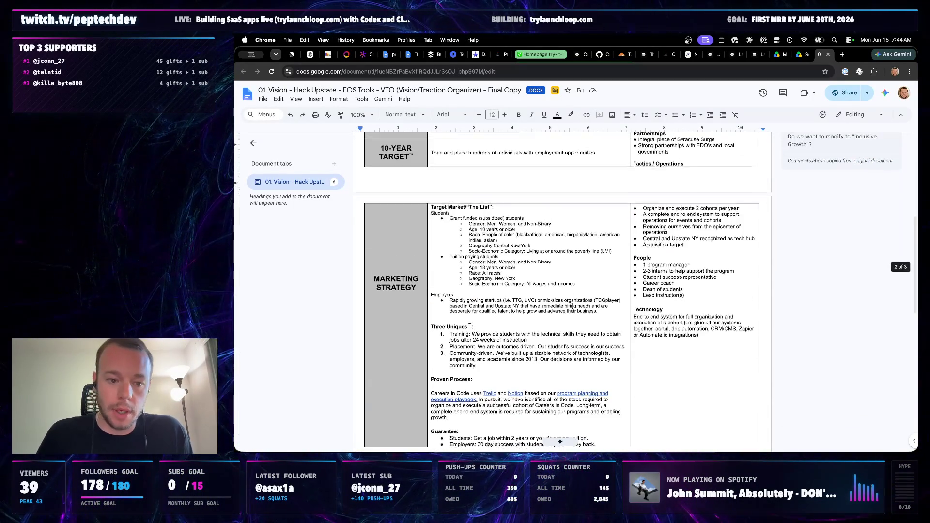
scroll(577, 274, "down", 3)
scroll(585, 248, "up", 1)
scroll(581, 255, "up", 1)
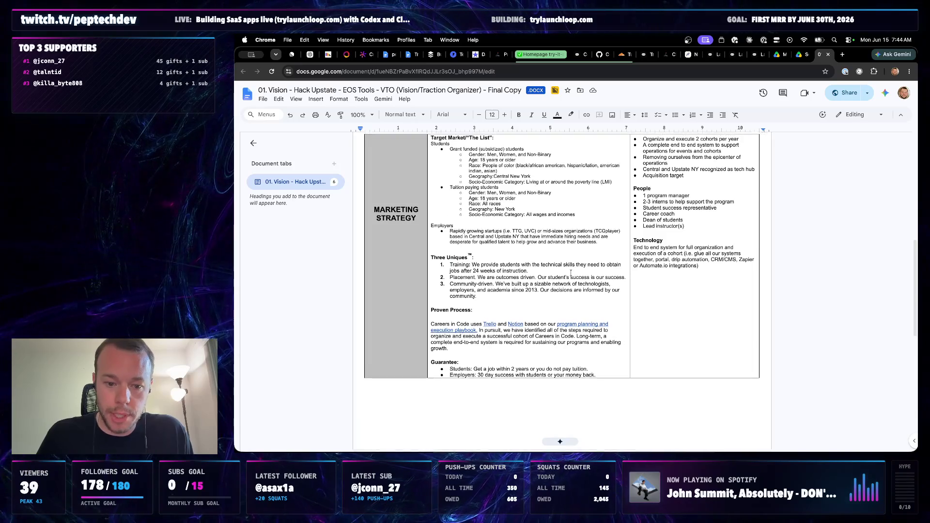
scroll(578, 261, "up", 1)
scroll(570, 273, "up", 1)
scroll(569, 277, "up", 5)
scroll(566, 287, "down", 1)
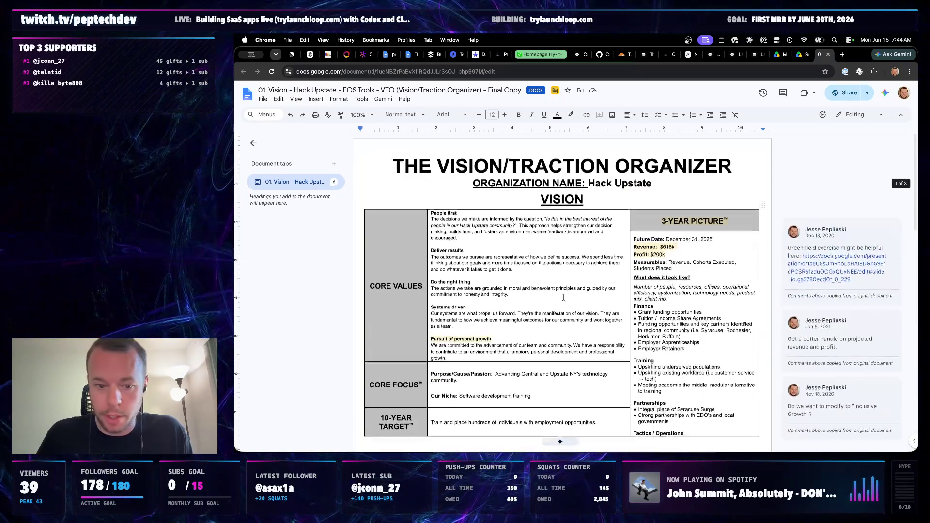
scroll(563, 297, "down", 1)
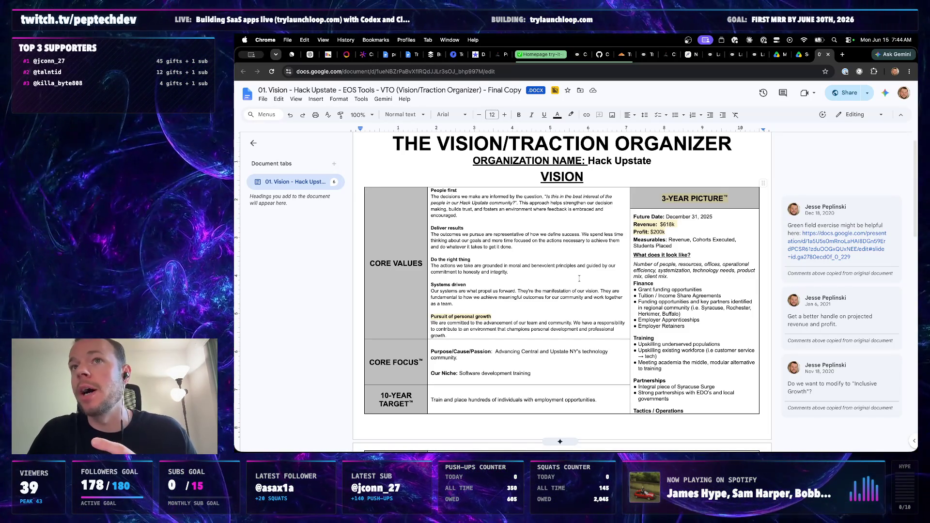
scroll(573, 299, "down", 5)
scroll(573, 299, "down", 3)
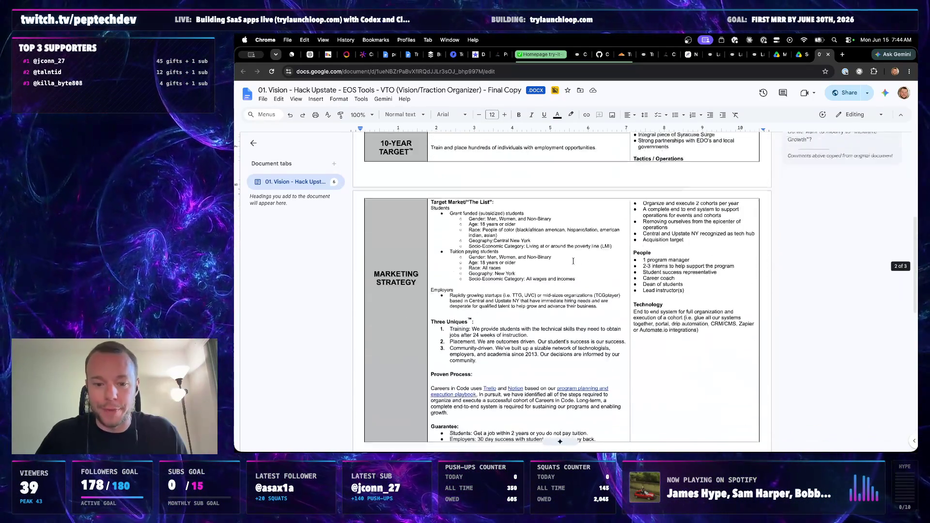
scroll(573, 298, "down", 3)
scroll(576, 244, "up", 10)
scroll(567, 247, "down", 5)
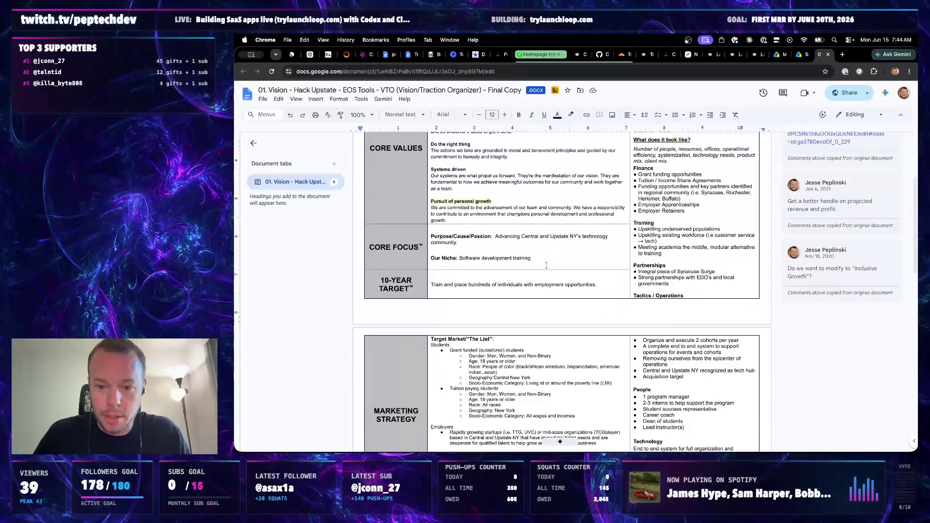
scroll(538, 251, "down", 5)
scroll(522, 252, "up", 10)
scroll(527, 243, "down", 1)
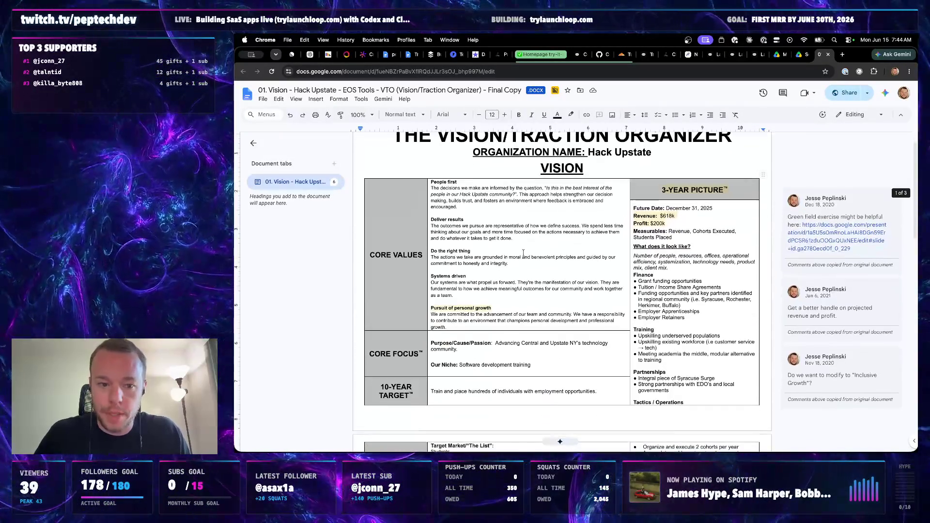
scroll(531, 234, "down", 7)
scroll(534, 237, "down", 2)
scroll(541, 241, "down", 2)
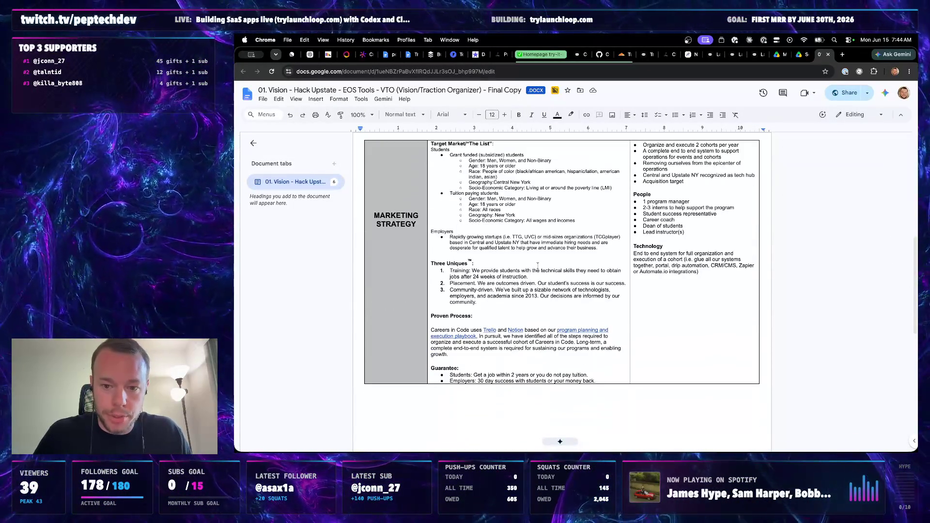
scroll(548, 246, "up", 1)
scroll(553, 249, "up", 1)
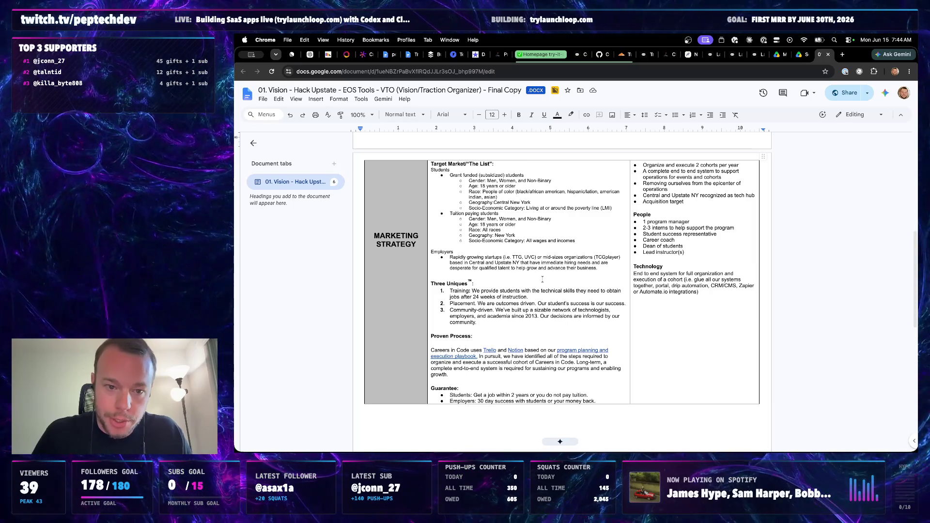
scroll(545, 261, "up", 10)
scroll(542, 279, "down", 1)
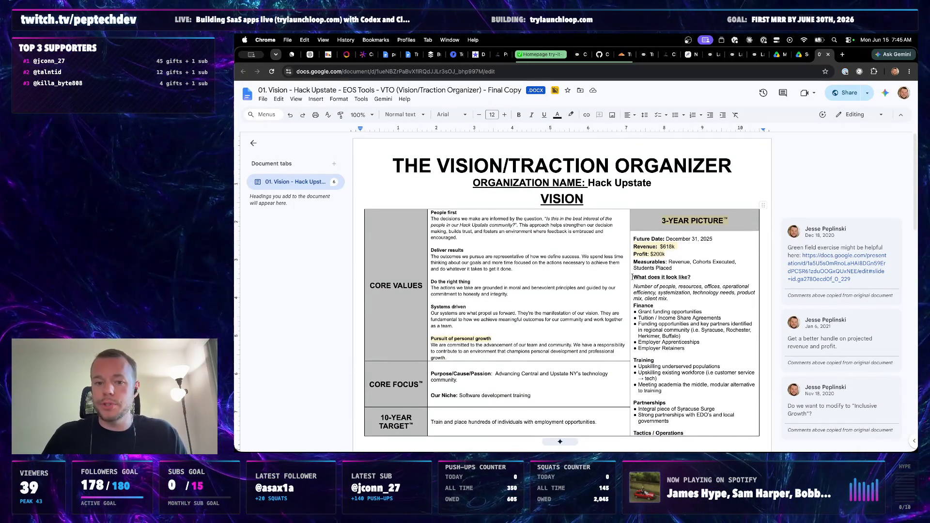
- Switch through the open documents back to the TryLaunchLoop.com Public Backlog
left_click(387, 54)
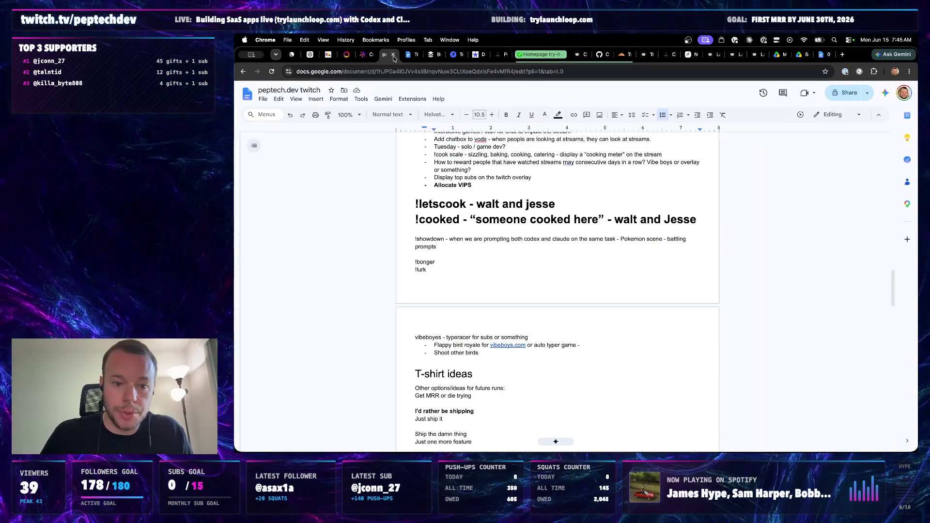
left_click(407, 55)
scroll(575, 293, "down", 2)
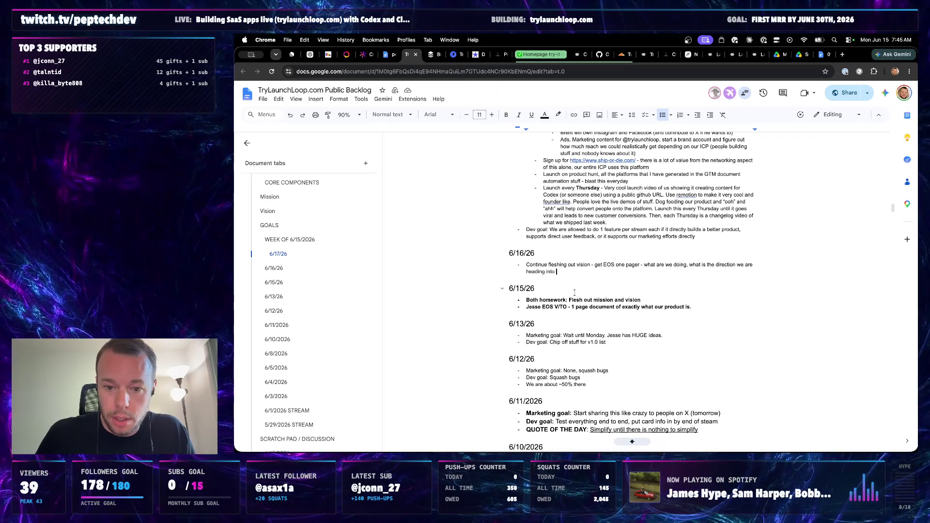
- Nest EOS V/TO under Jesse's 6/15/26 line and add a new 'BMC' sub-bullet below it
left_click(542, 306)
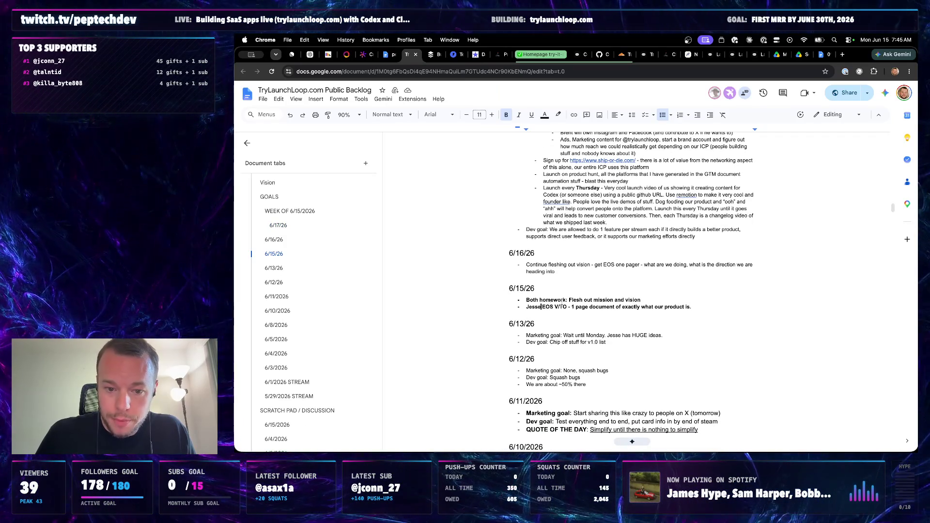
key("Return")
key("Tab")
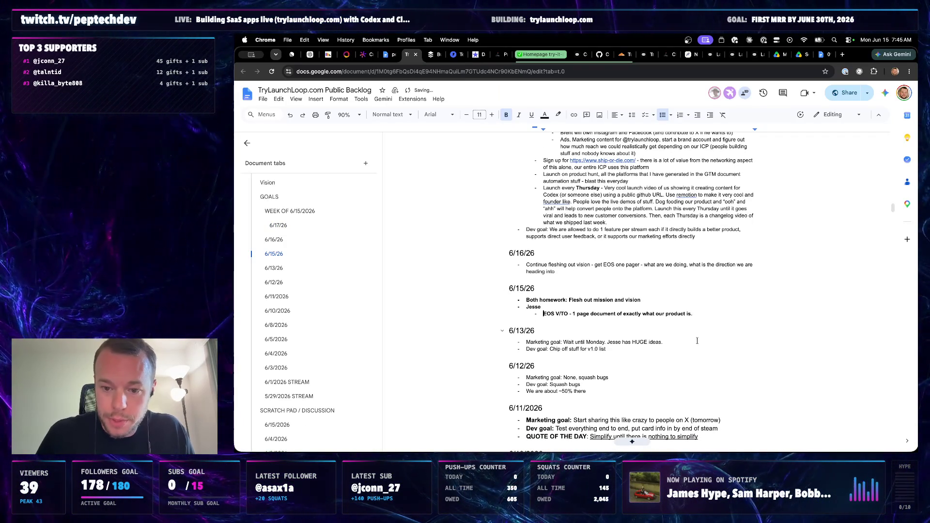
key("End")
key("Return")
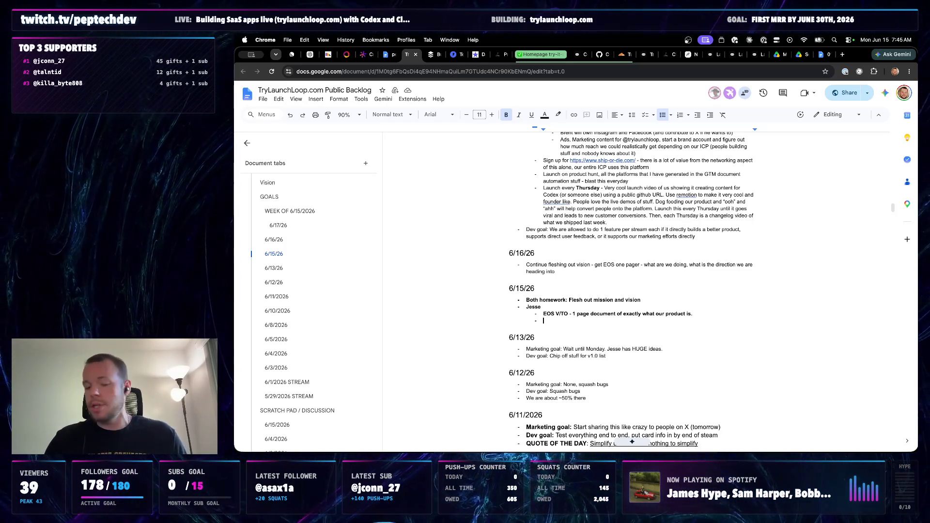
type("BCM")
key("BackSpace")
key("BackSpace")
type("MC")
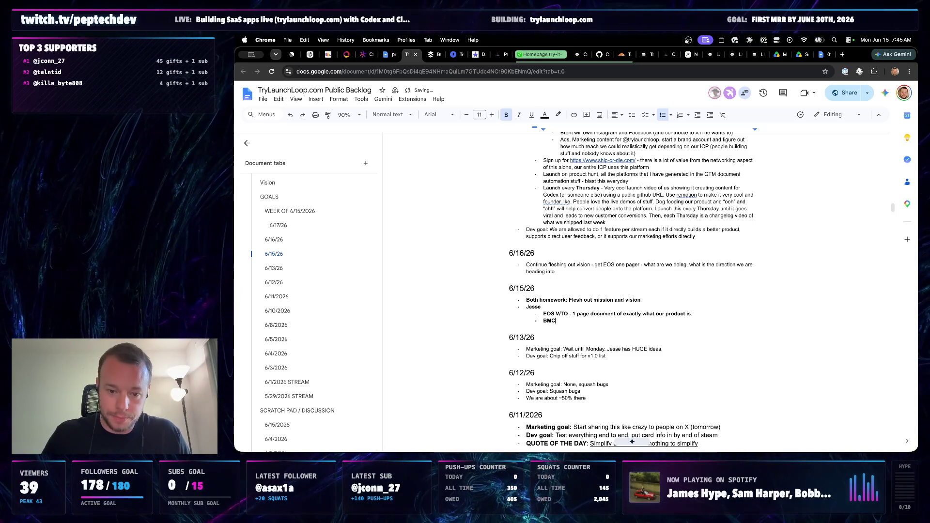
type(" canvas")
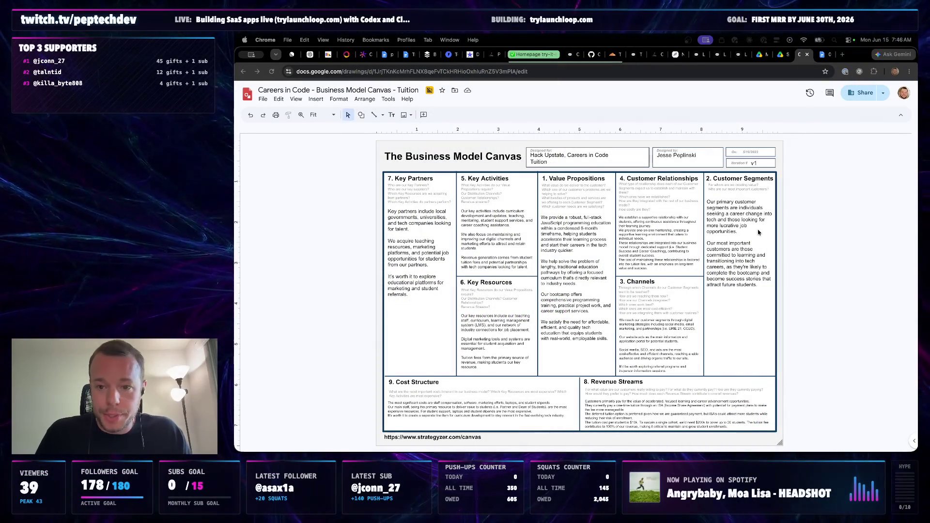
- Select the page address to head back to the TryLaunchLoop VTO document
key("super+l")
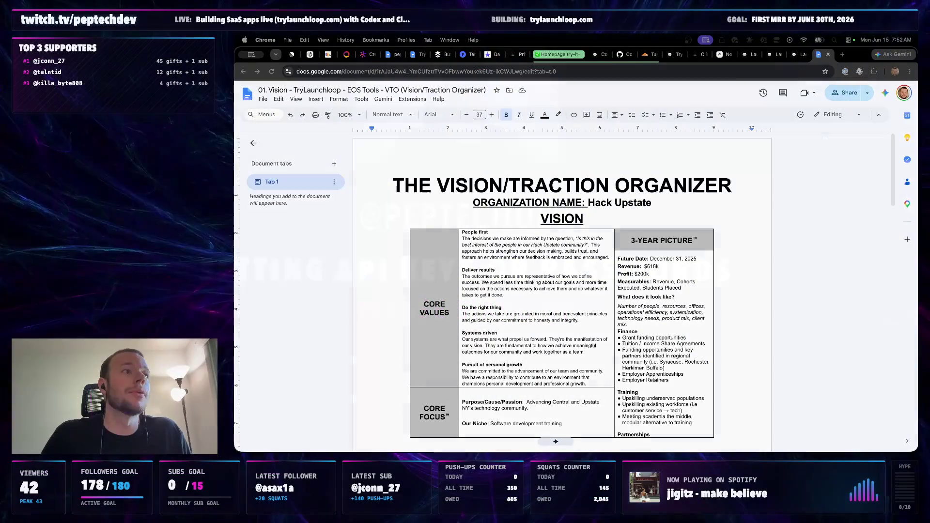
- Rename the organization from Hack Upstate to TryLaunchLoop and clear the 3-Year Picture's Future Date value
left_click(611, 215)
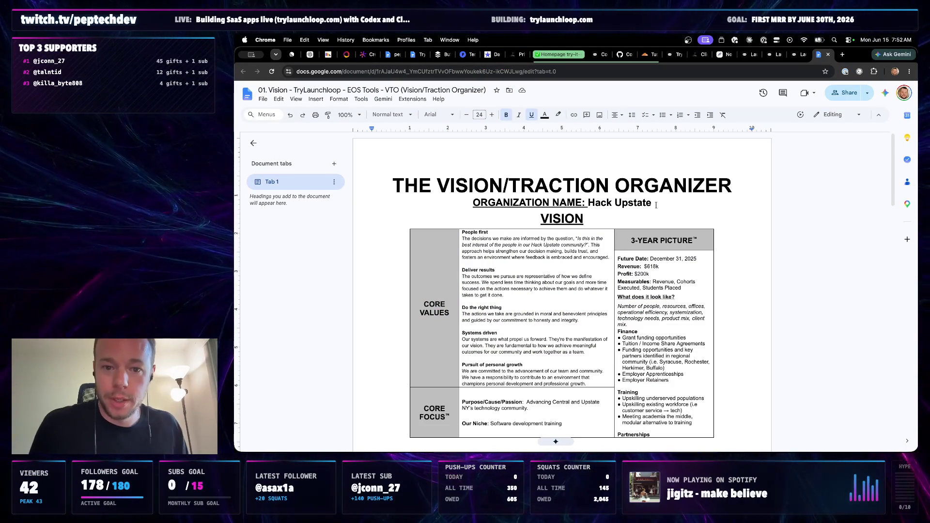
left_click_drag(656, 204, 588, 203)
type("TryL")
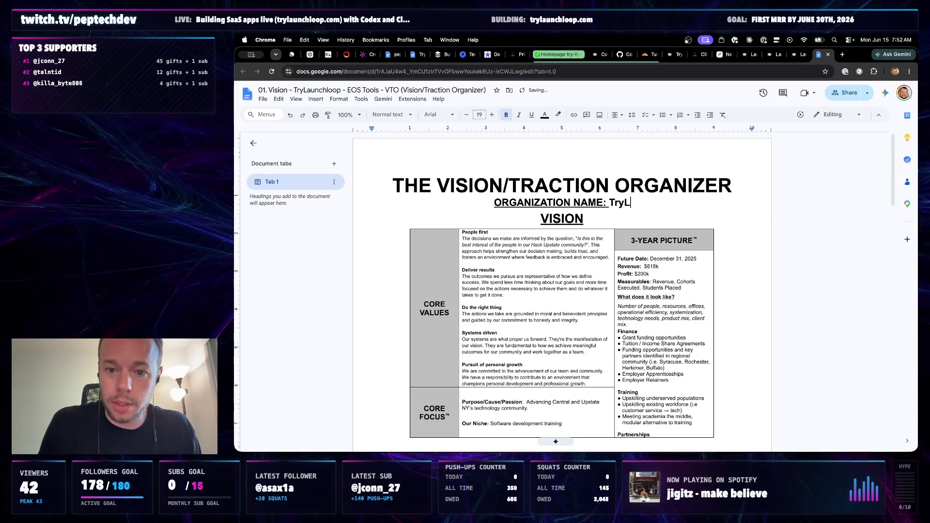
type("aunchLoop")
left_click(588, 212)
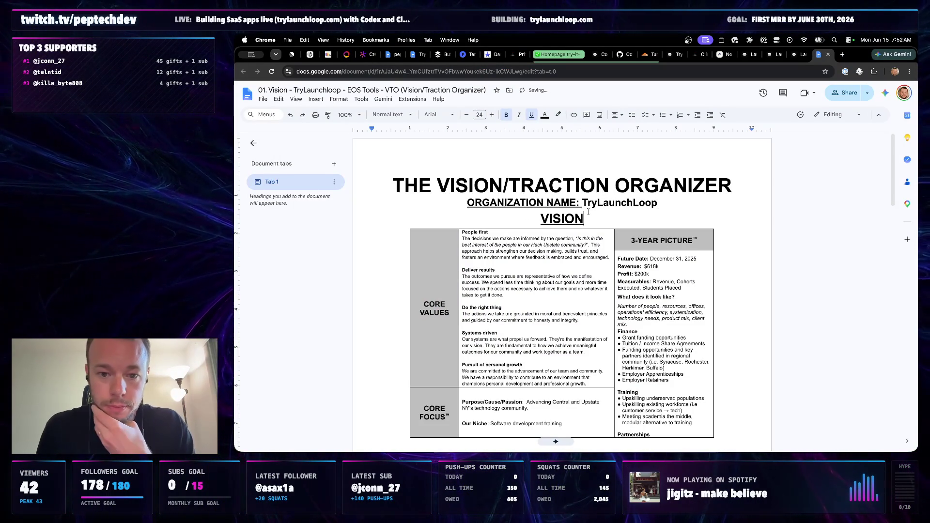
scroll(588, 211, "down", 2)
scroll(586, 225, "down", 2)
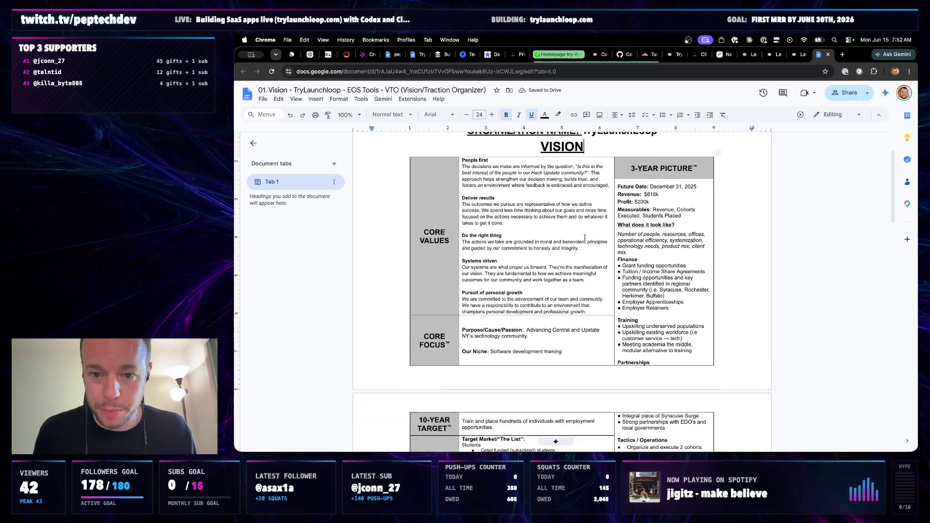
scroll(585, 238, "up", 1)
scroll(639, 254, "down", 2)
scroll(663, 265, "up", 2)
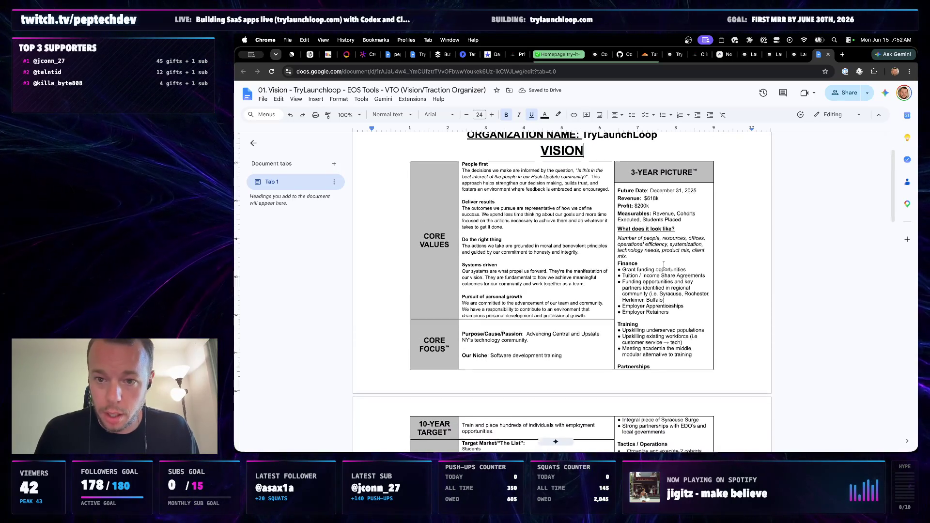
scroll(663, 264, "up", 1)
mouse_move(696, 196)
left_mouse_down()
mouse_move(649, 194)
mouse_move(634, 211)
mouse_move(652, 218)
left_mouse_up()
key("BackSpace")
key("BackSpace")
key("BackSpace")
key("BackSpace")
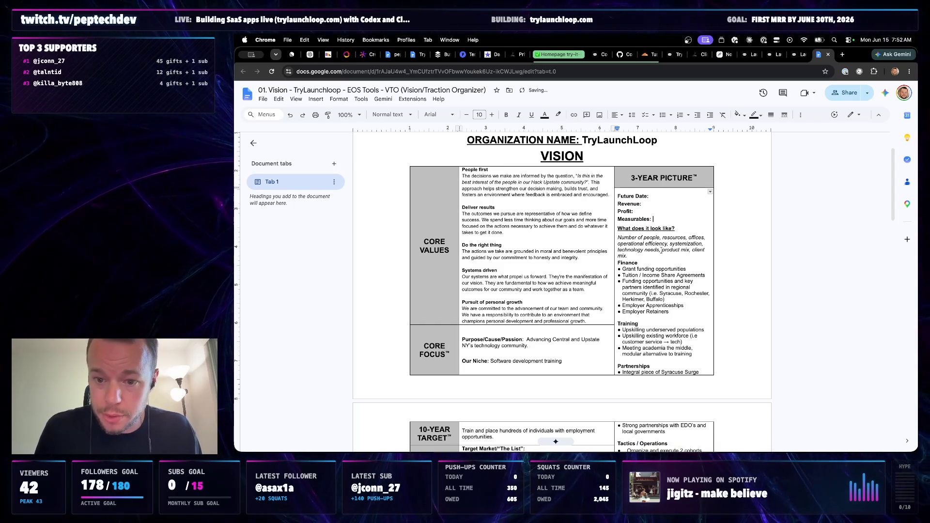
- Delete the Finance bullet items while keeping the Finance heading and italic prompt
left_click_drag(662, 252, 617, 235)
left_click(647, 250)
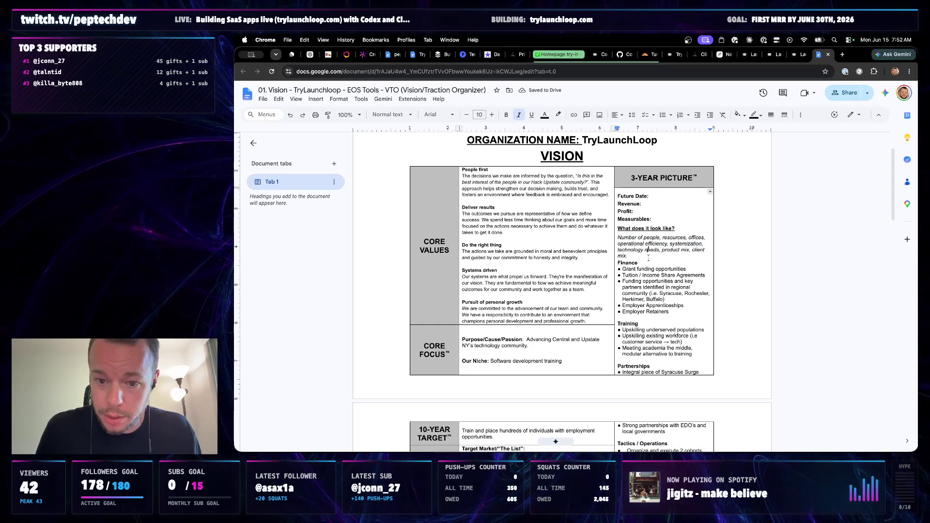
left_click_drag(670, 312, 618, 262)
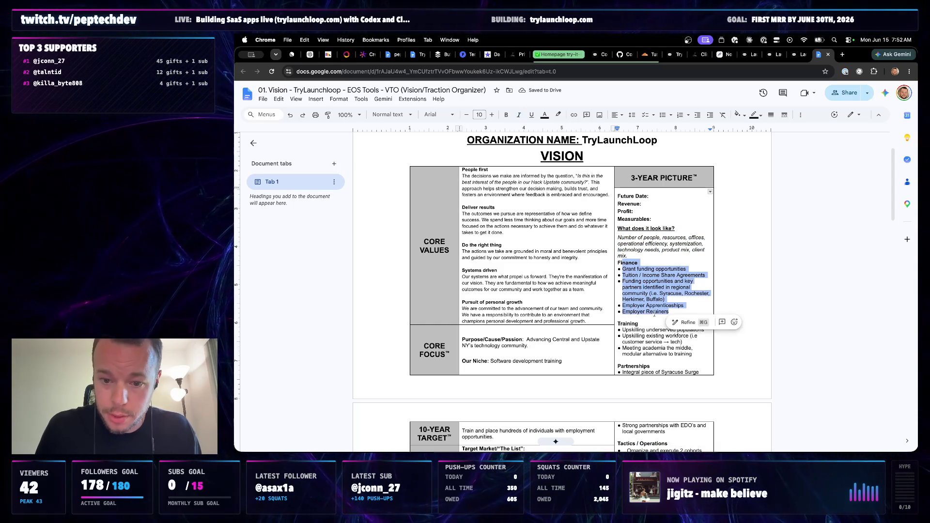
left_click_drag(655, 314, 620, 269)
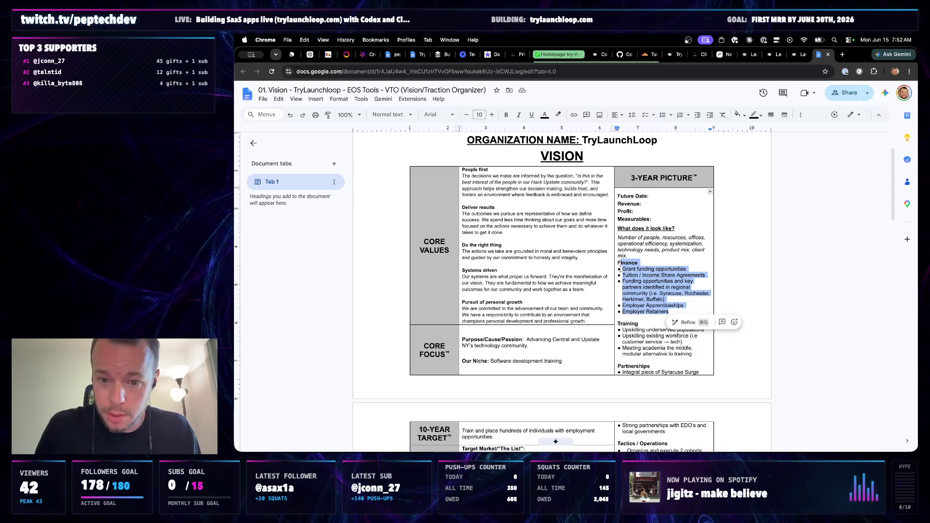
left_click(619, 270)
left_click_drag(669, 312, 620, 269)
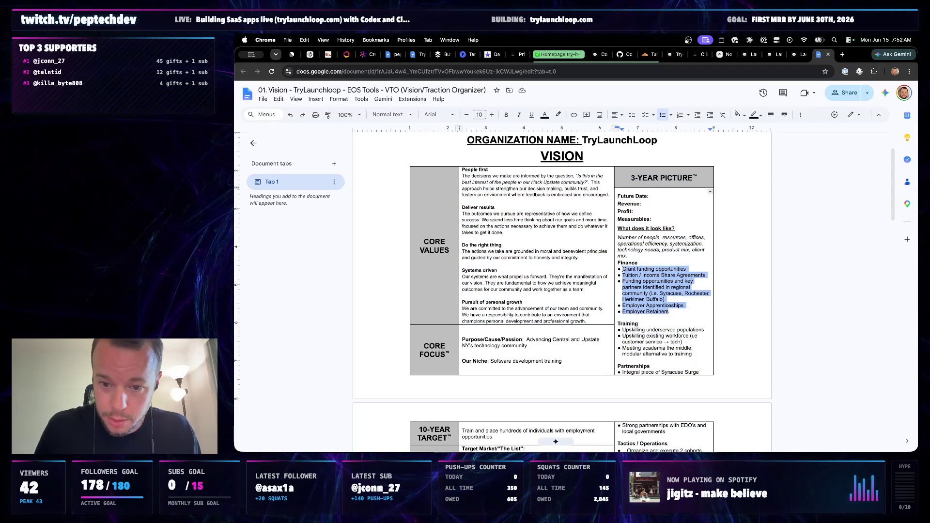
key("BackSpace")
- Delete the Training, Partnerships, People and Tactics/Operations bullet items
left_click_drag(692, 314, 622, 287)
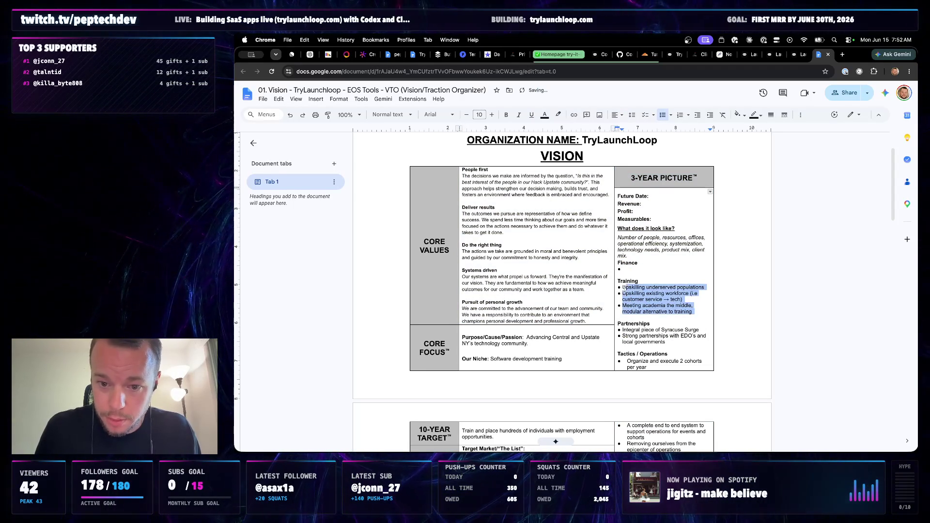
type("U")
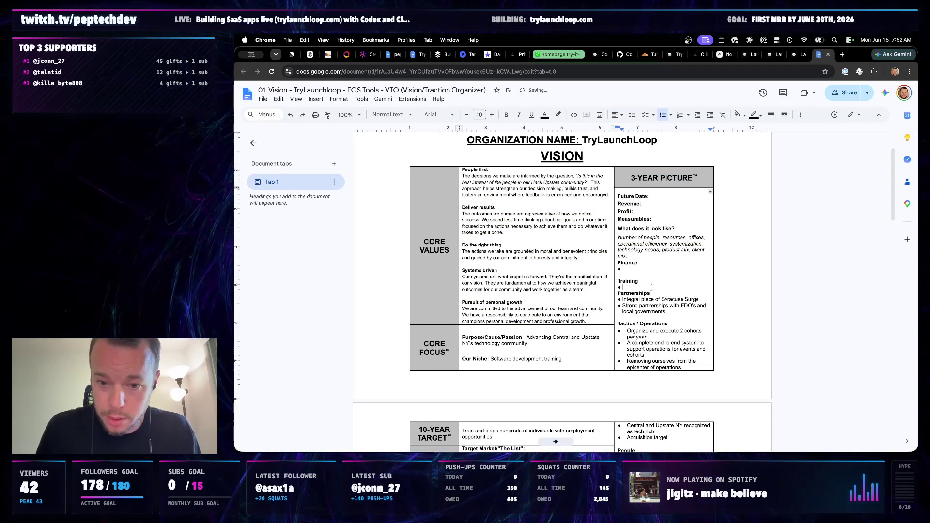
left_click_drag(665, 311, 619, 298)
key("BackSpace")
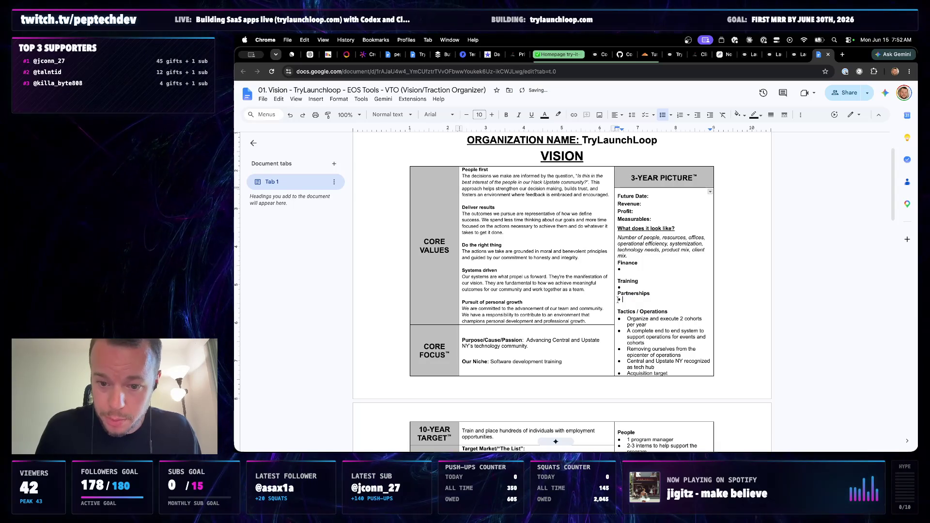
scroll(620, 299, "down", 3)
left_click_drag(669, 358, 626, 321)
key("BackSpace")
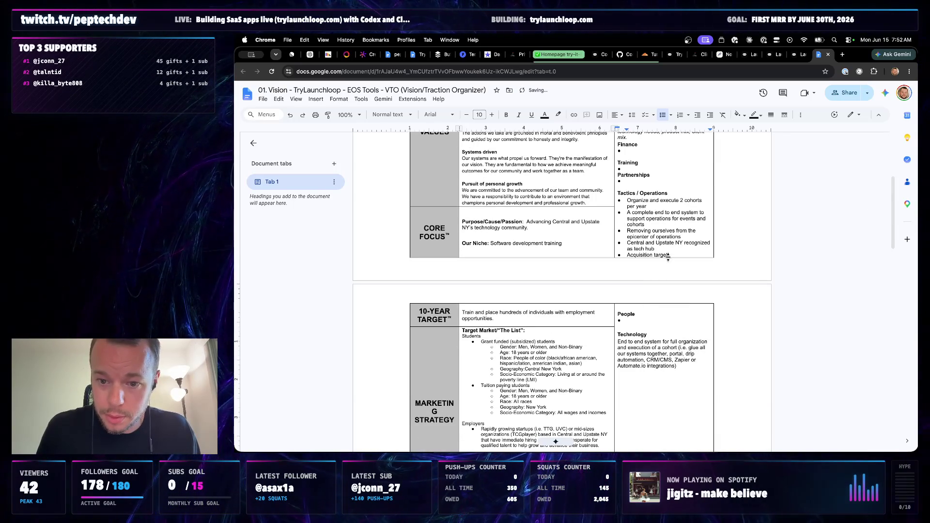
left_click_drag(667, 256, 627, 201)
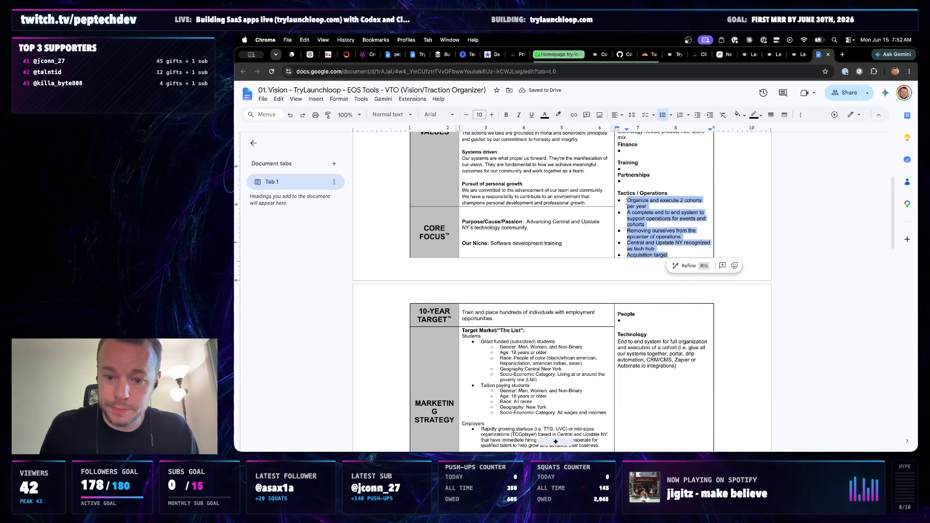
key("BackSpace")
- Delete the Technology description text and leave one empty bullet under Technology
left_click_drag(677, 312, 618, 240)
key("BackSpace")
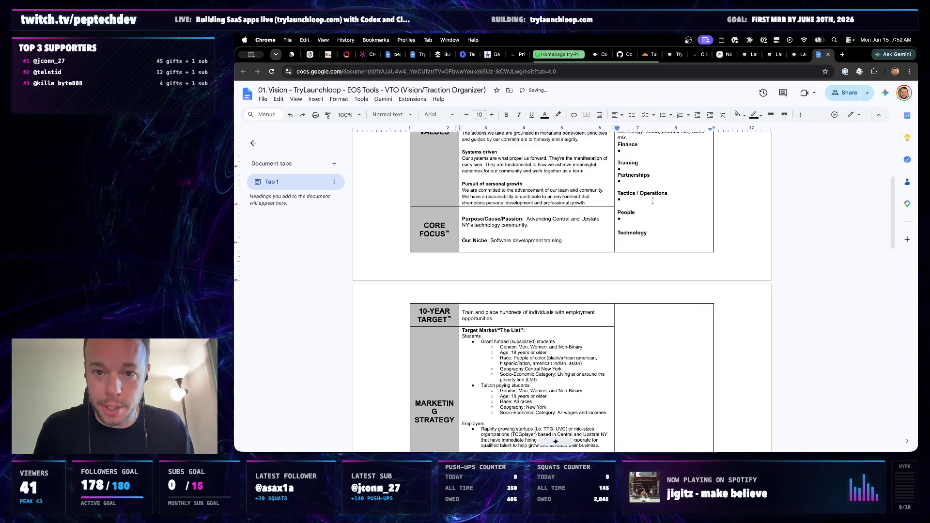
scroll(653, 201, "up", 2)
key("ctrl+shift+8")
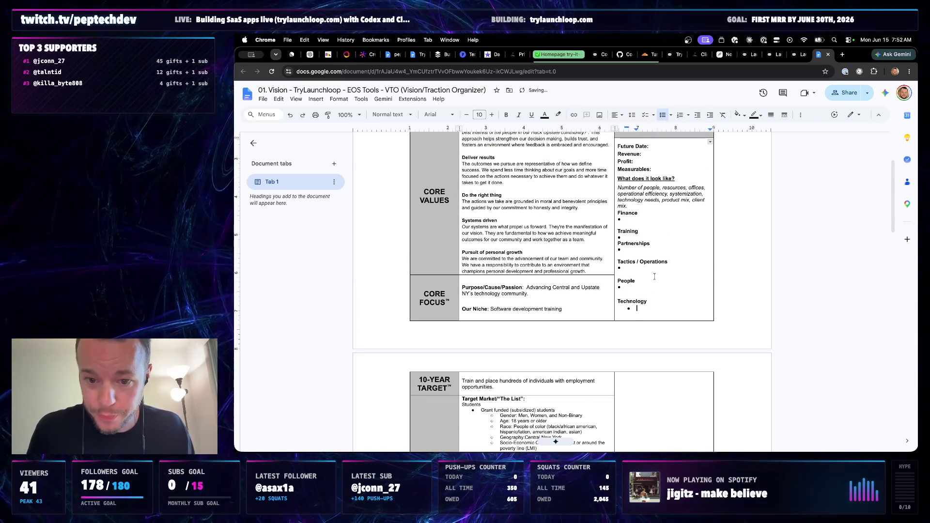
scroll(655, 276, "up", 1)
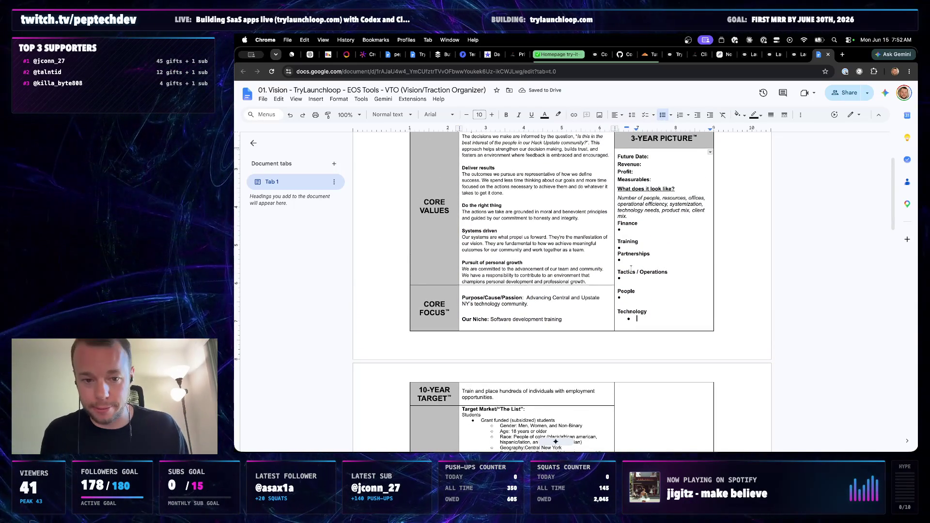
scroll(631, 268, "down", 3)
scroll(582, 270, "down", 3)
scroll(529, 272, "down", 3)
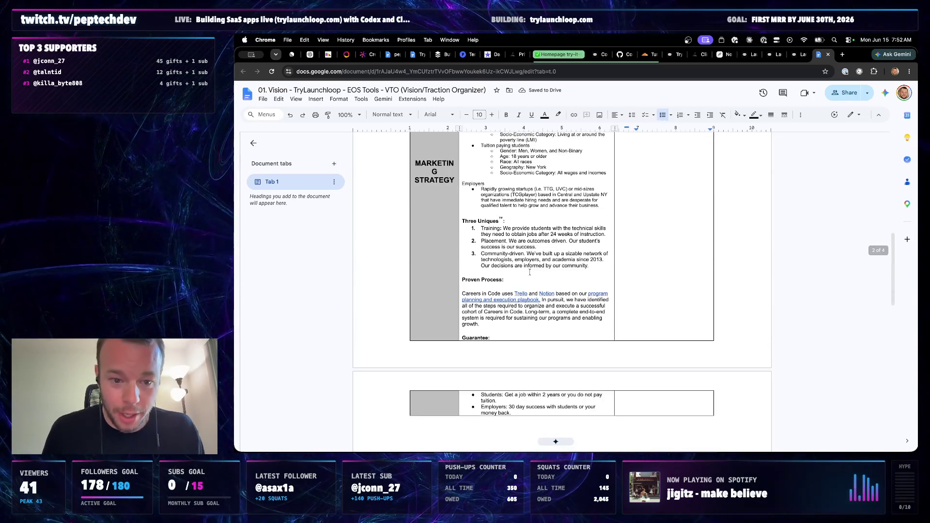
scroll(529, 272, "down", 3)
scroll(530, 273, "down", 3)
scroll(530, 274, "down", 1)
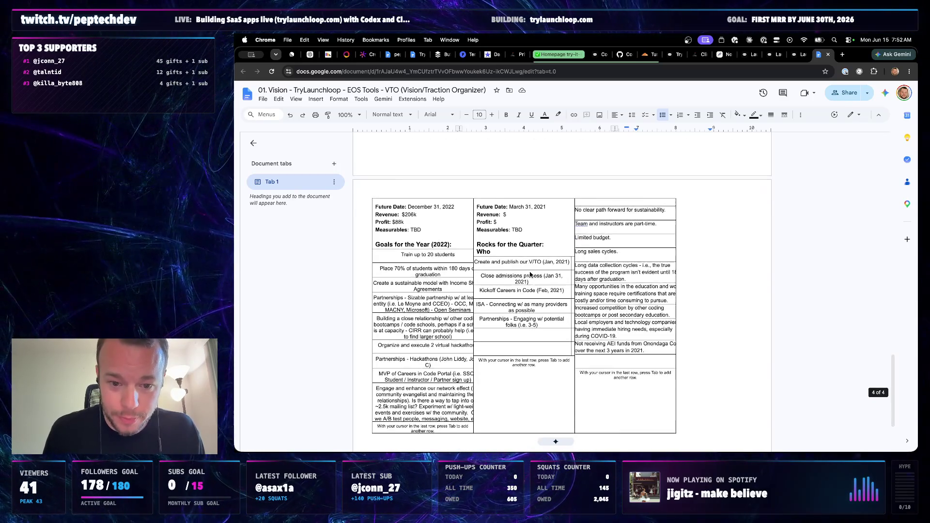
scroll(529, 274, "up", 10)
scroll(529, 273, "up", 10)
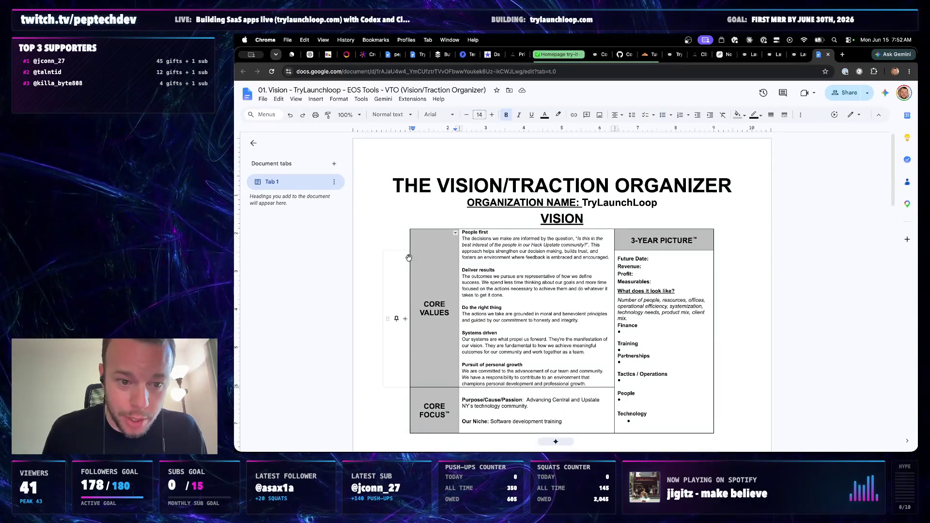
- Widen the Vision table's first column and outer borders so CORE VALUES and CORE FOCUS fit on one line
left_click_drag(409, 257, 392, 257)
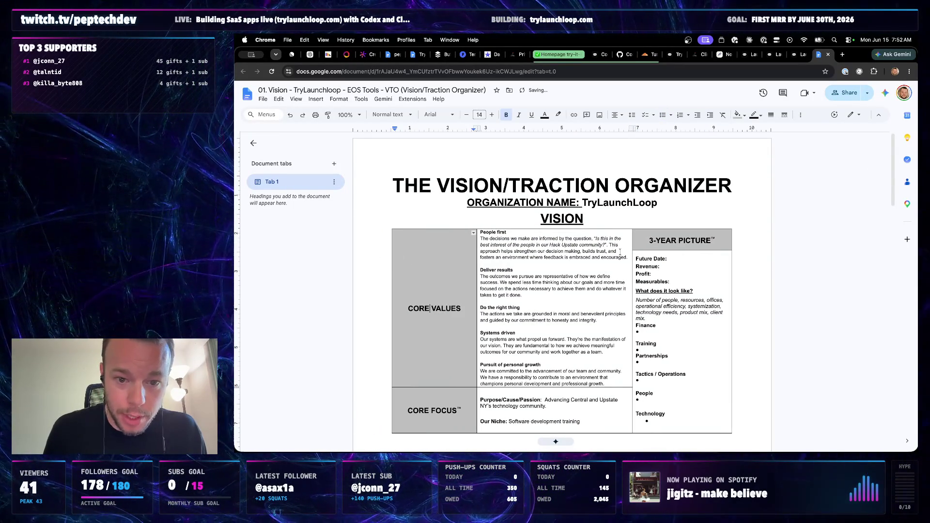
left_click_drag(731, 253, 757, 253)
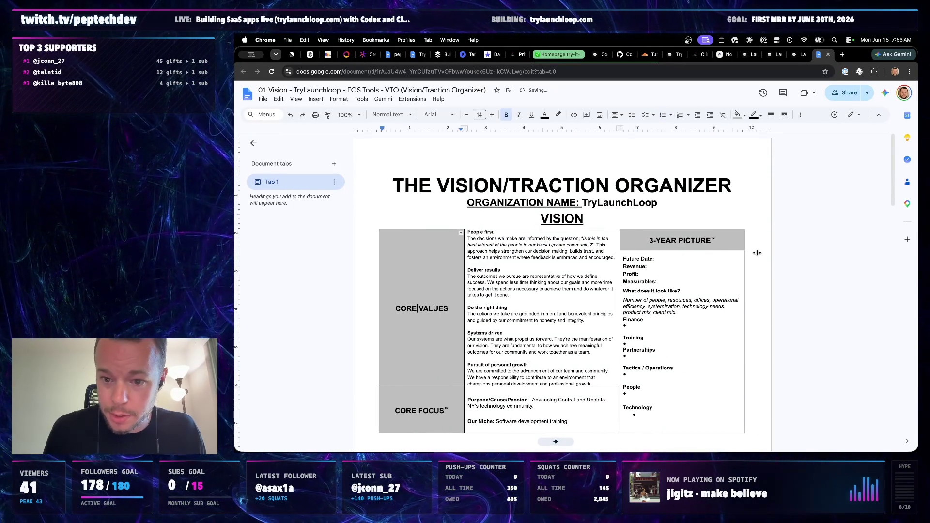
left_click_drag(379, 257, 368, 257)
scroll(623, 261, "down", 3)
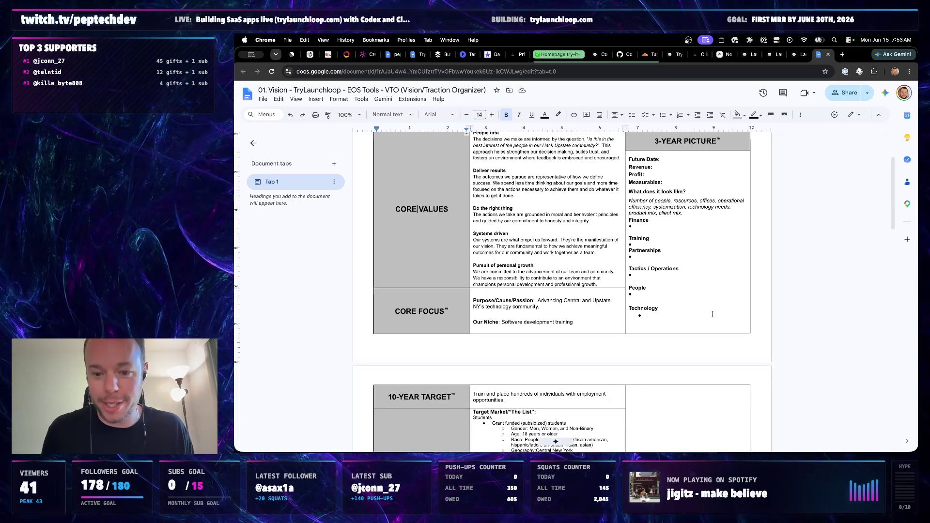
left_click(668, 315)
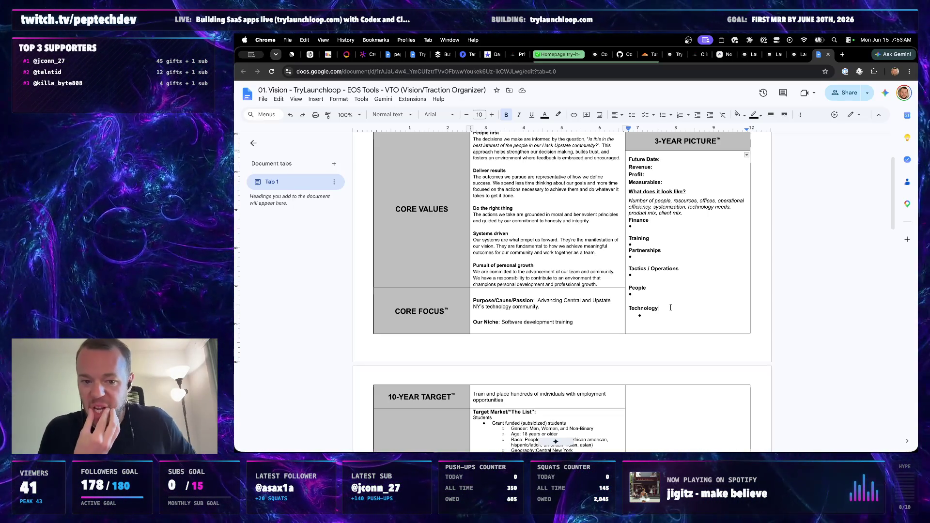
scroll(670, 308, "up", 1)
scroll(670, 308, "up", 2)
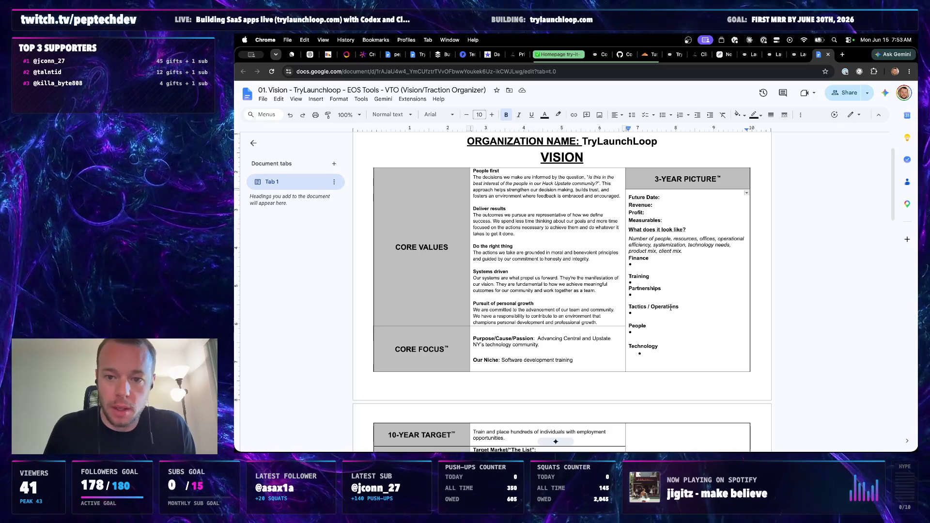